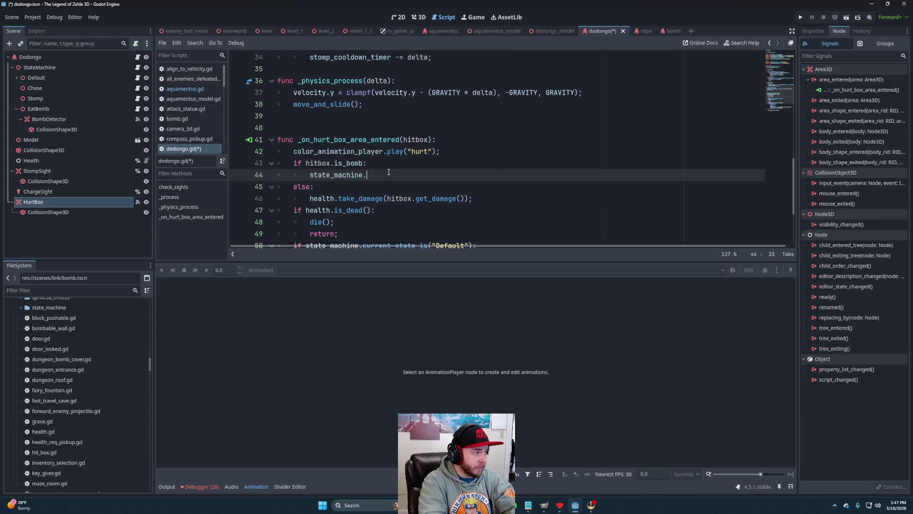
- Add a state_machine.change_state() call in the is_bomb branch, then select the hurt animation line
key(Escape)
key(BackSpace)
key(BackSpace)
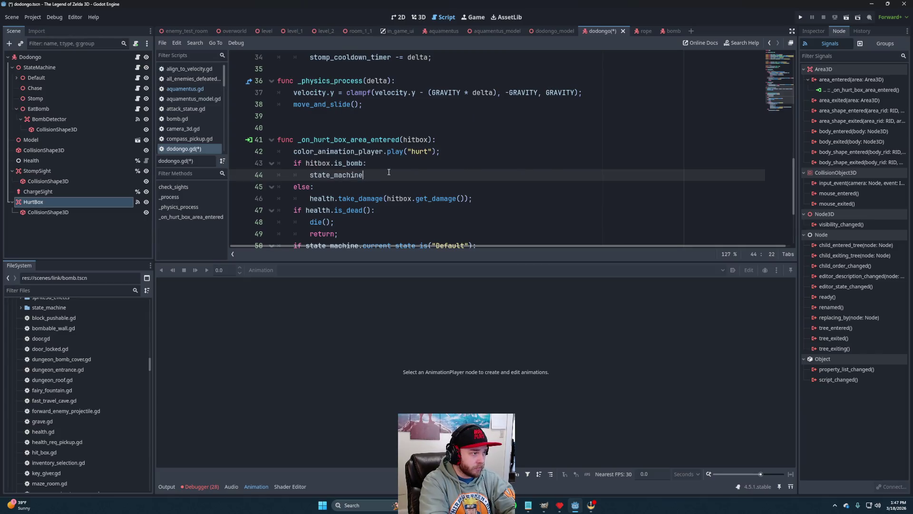
text(.chane)
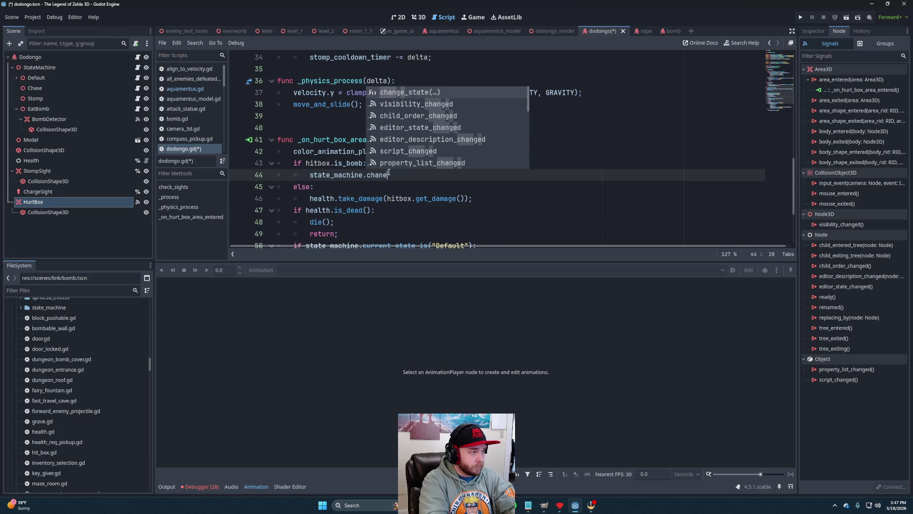
key(BackSpace)
text(ge_)
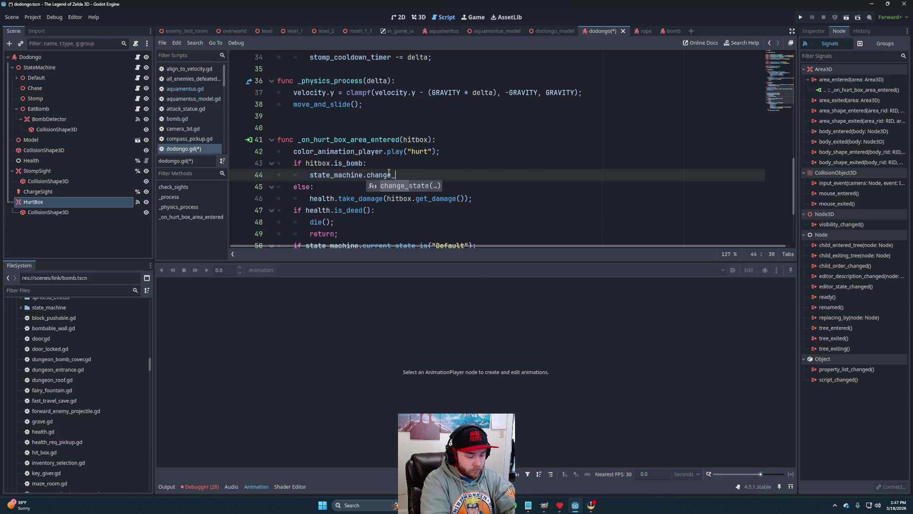
text(state()
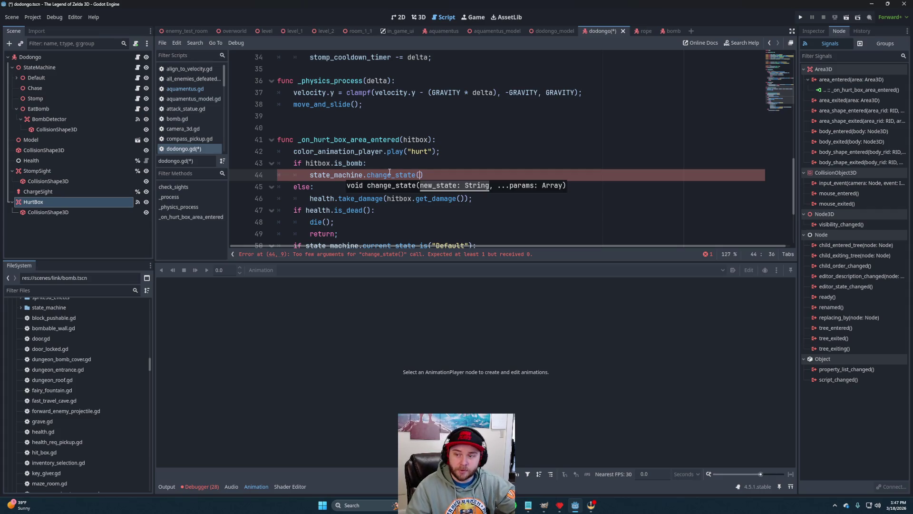
click(446, 154)
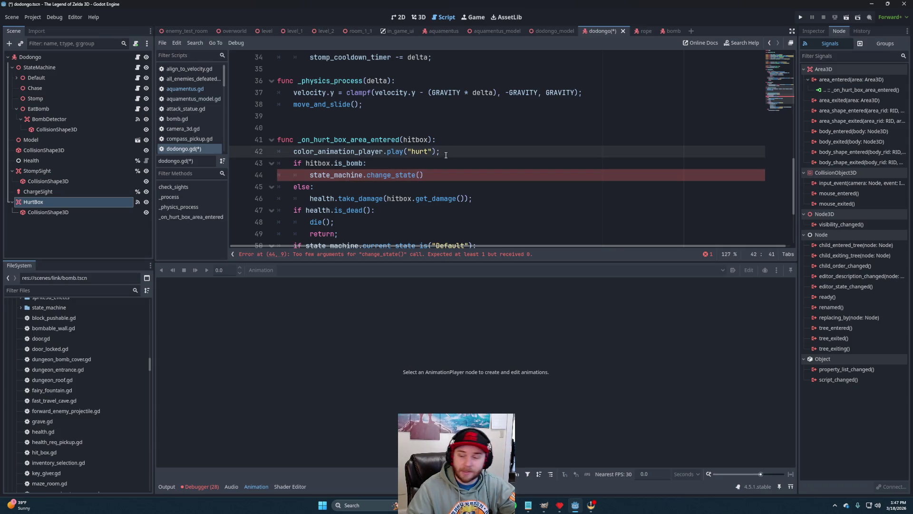
drag(446, 154, 450, 143)
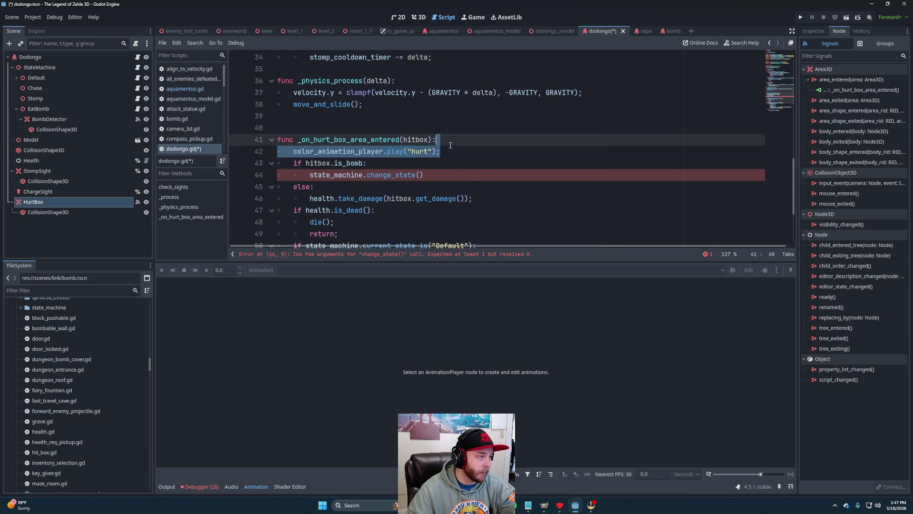
- Move the play("hurt") line under else and indent it
key(ctrl+x)
key(Down)
key(Down)
key(Down)
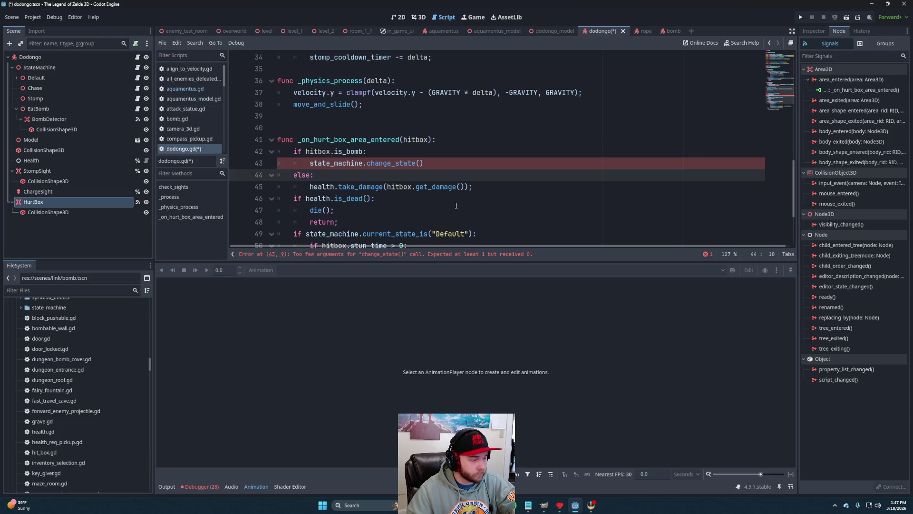
key(ctrl+v)
click(443, 162)
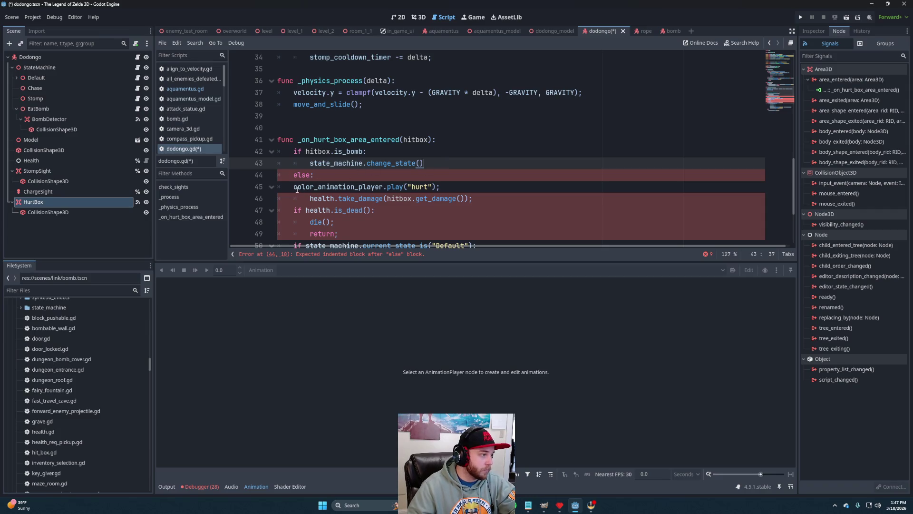
click(294, 186)
key(Tab)
- Pass "Stunned" as the argument to change_state()
click(454, 164)
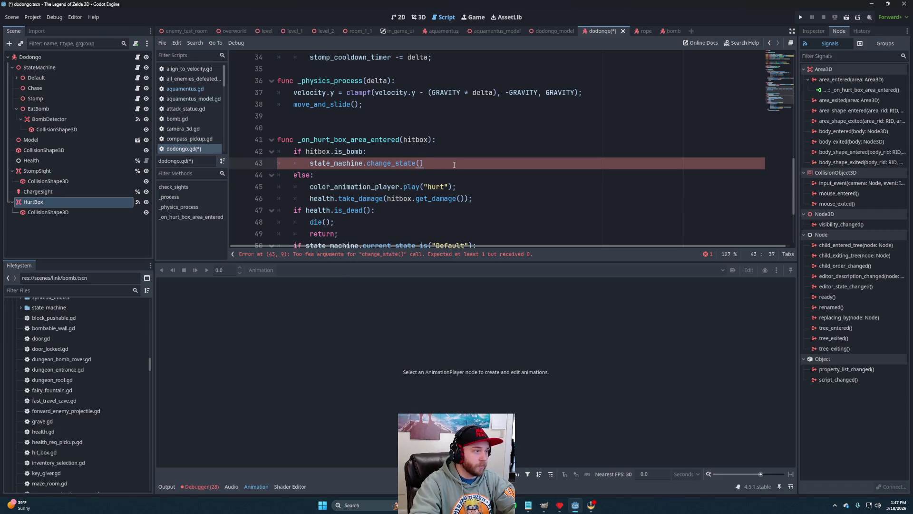
text(")
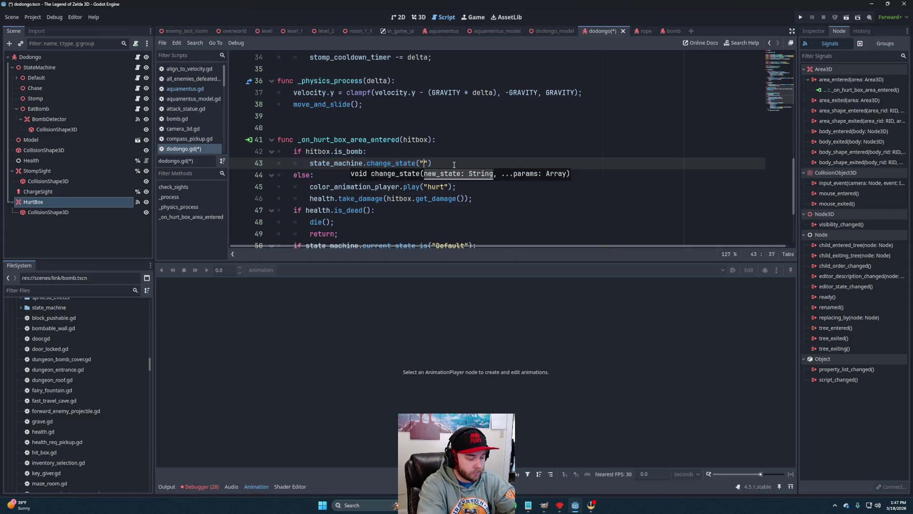
text(Stunned"))
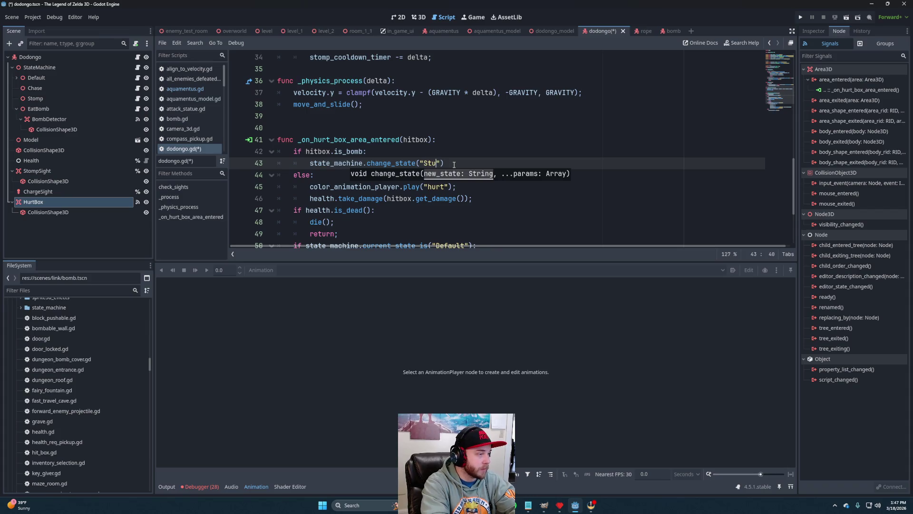
text(;)
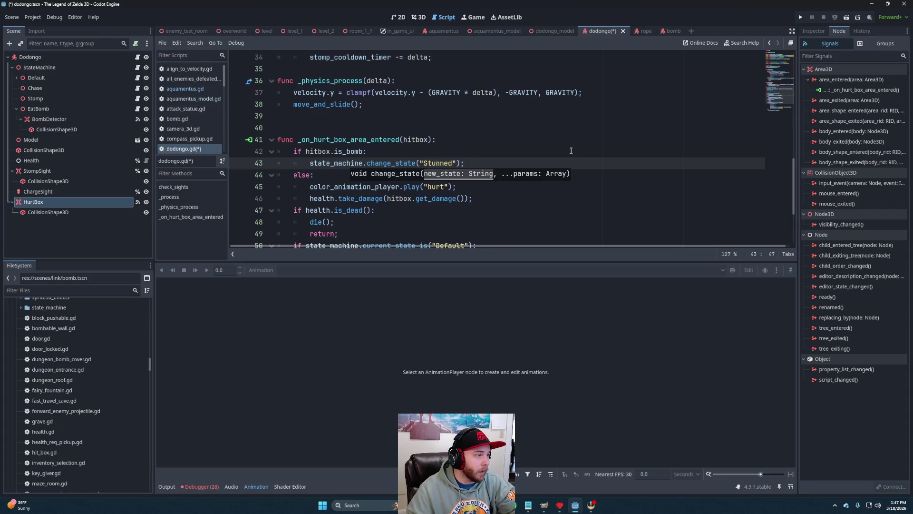
key(Escape)
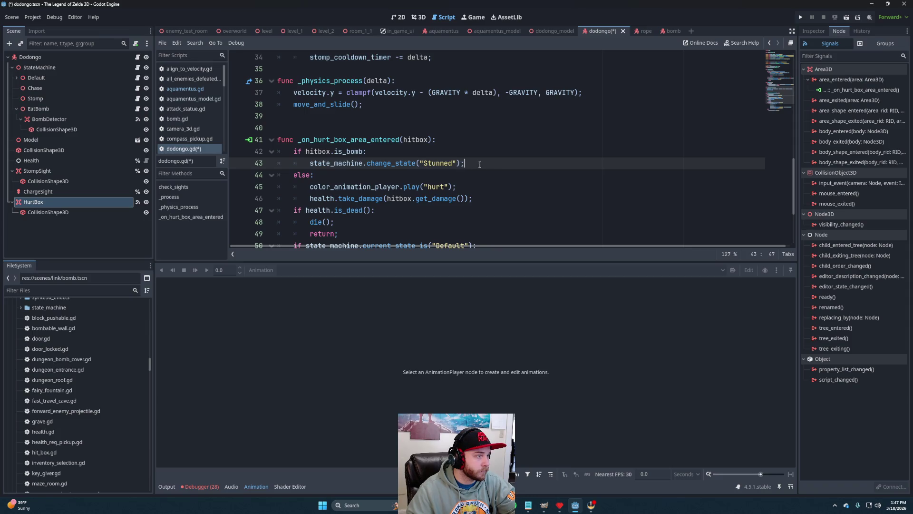
key(Down)
key(Down)
key(Down)
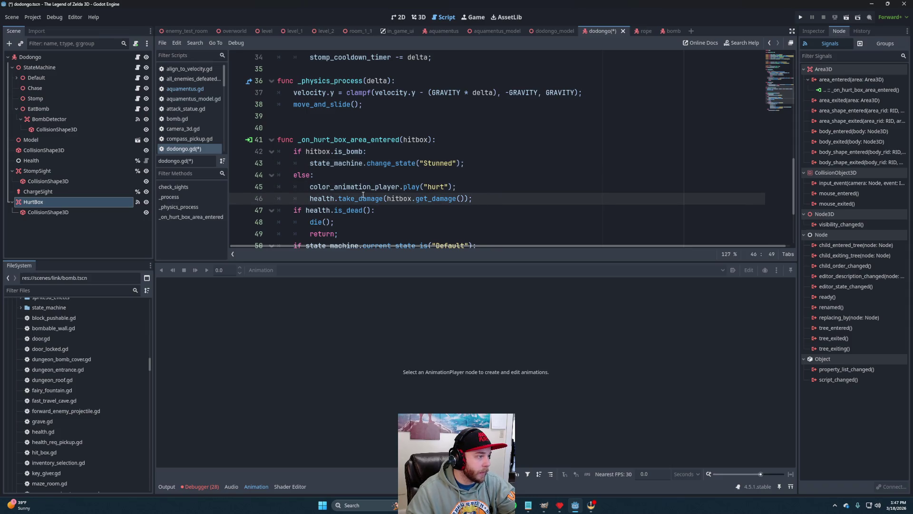
- Indent the is_dead check lines so they sit inside the else branch
scroll(363, 195, down, 2)
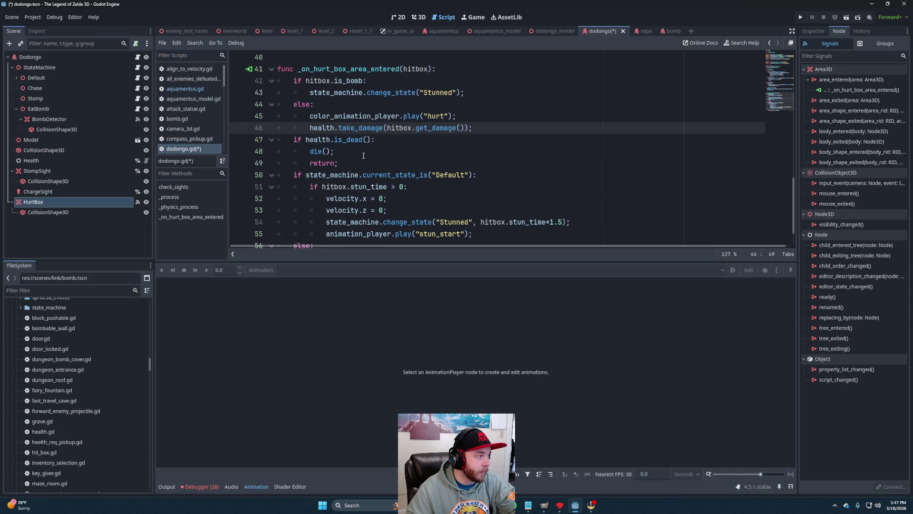
click(363, 155)
key(Down)
key(shift+Up)
key(shift+Up)
key(shift+Home)
key(Tab)
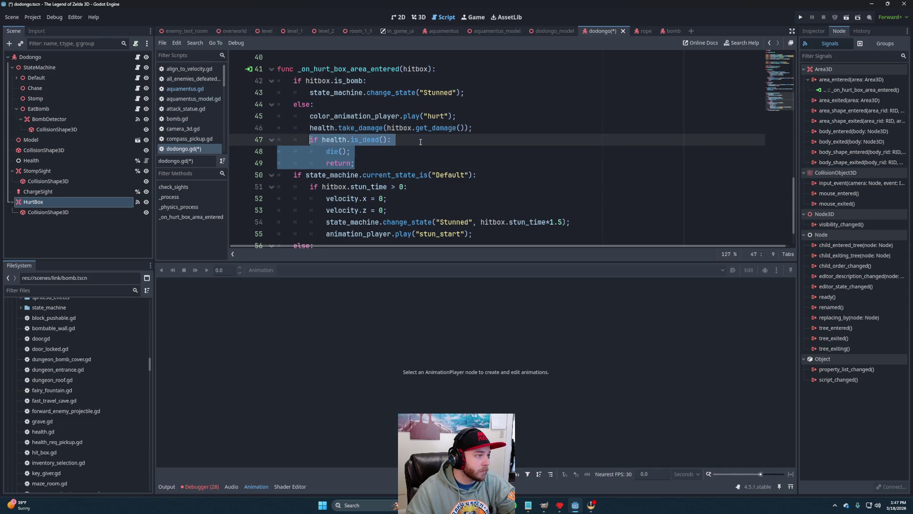
click(420, 141)
- Delete the old current_state_is("Default") stun block
scroll(400, 165, down, 1)
drag(490, 199, 475, 164)
mouse_move(435, 222)
mouse_down()
mouse_move(475, 198)
mouse_move(475, 123)
mouse_up()
key(BackSpace)
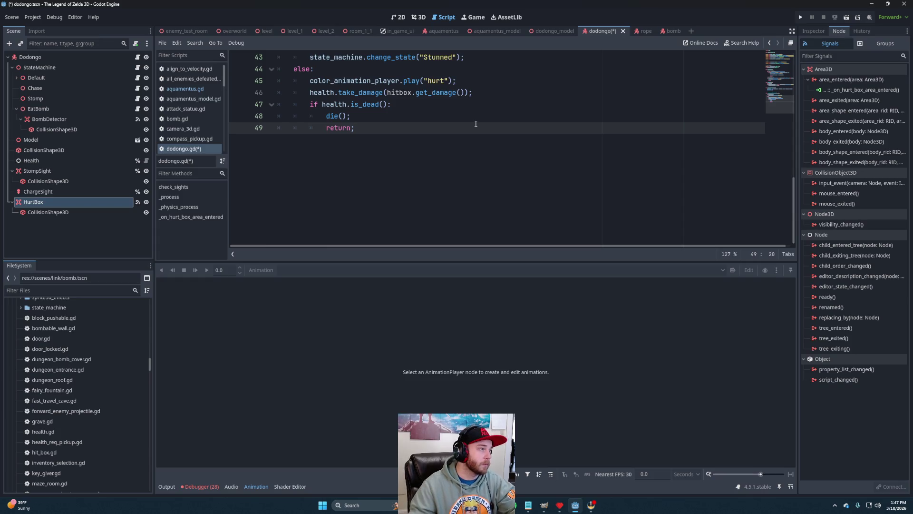
scroll(475, 143, up, 3)
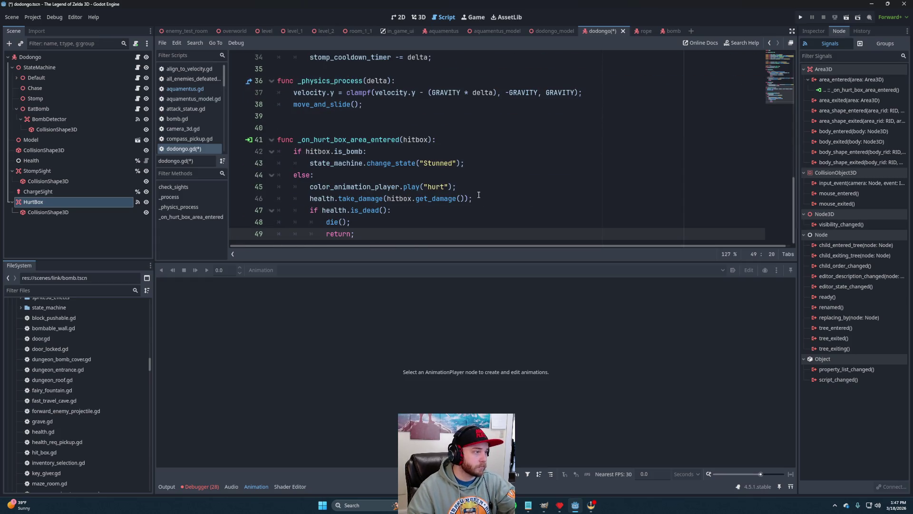
- Insert a new empty line under else, above the hurt animation call
click(487, 197)
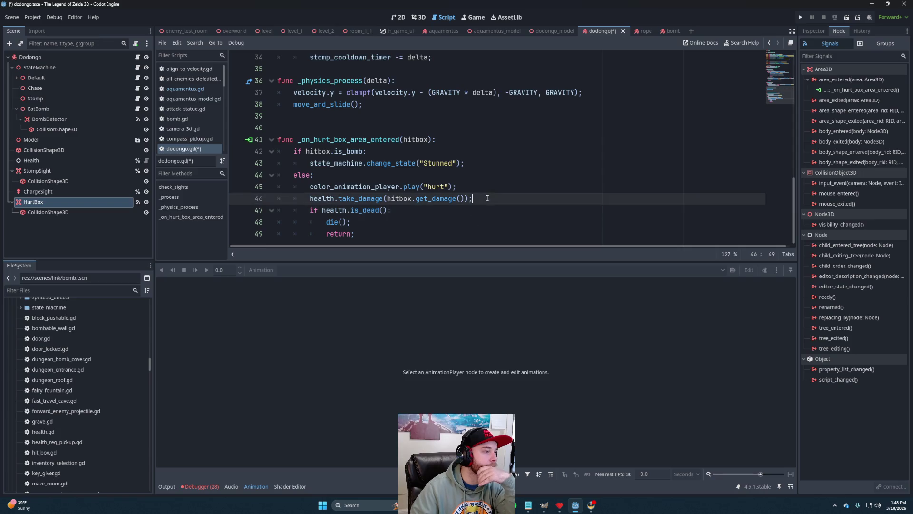
click(500, 201)
click(497, 175)
click(489, 152)
click(490, 162)
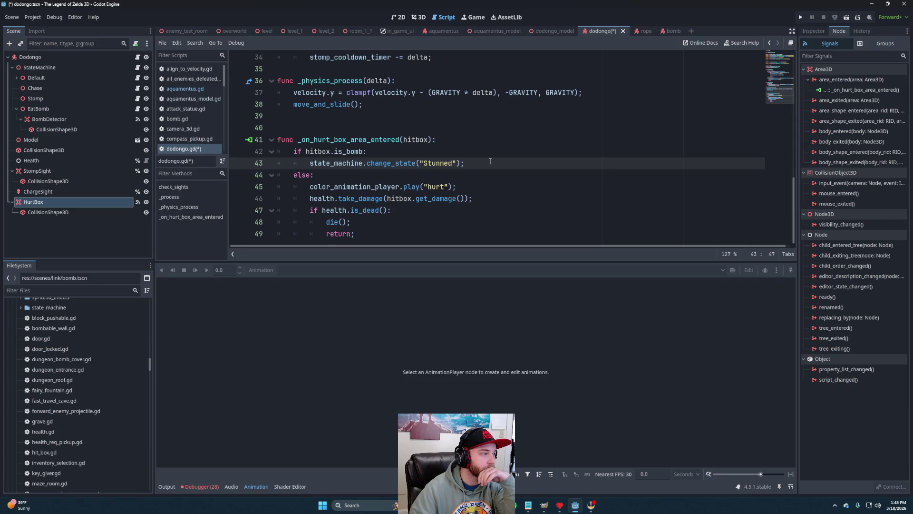
click(457, 177)
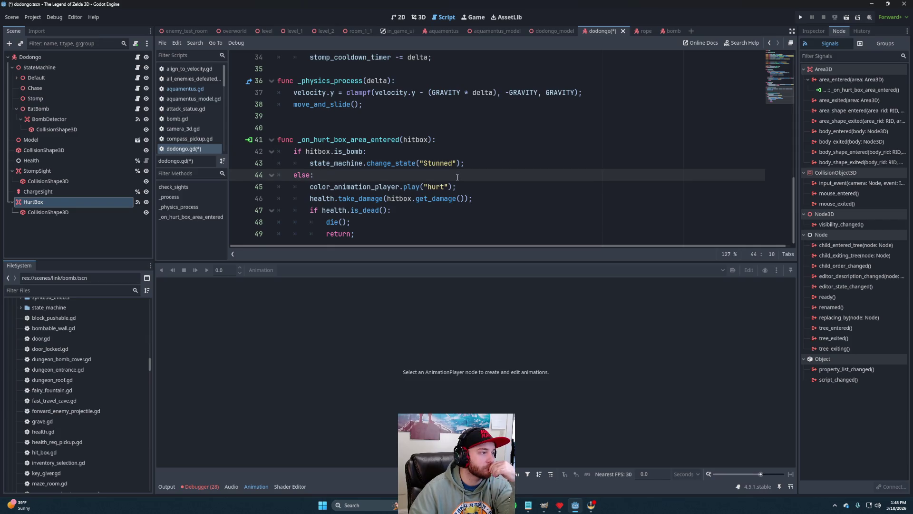
click(360, 151)
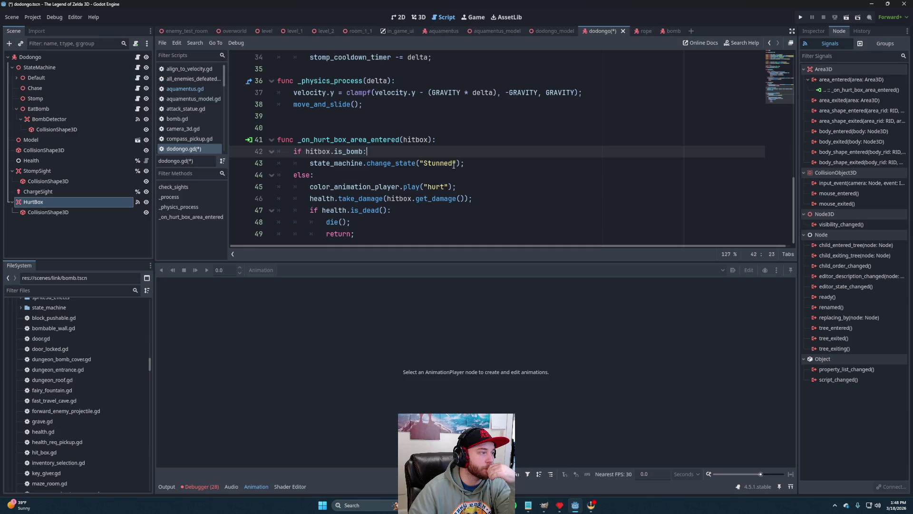
click(447, 177)
key(Return)
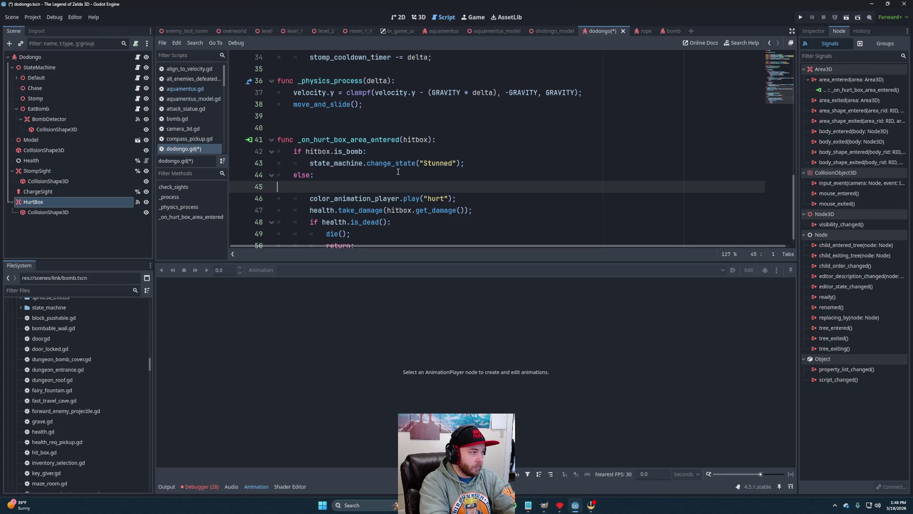
- Add an if state_machine.current_state_is("Stunned"): block below the hurt animation line
key(BackSpace)
key(Down)
key(End)
key(Return)
text(if state)
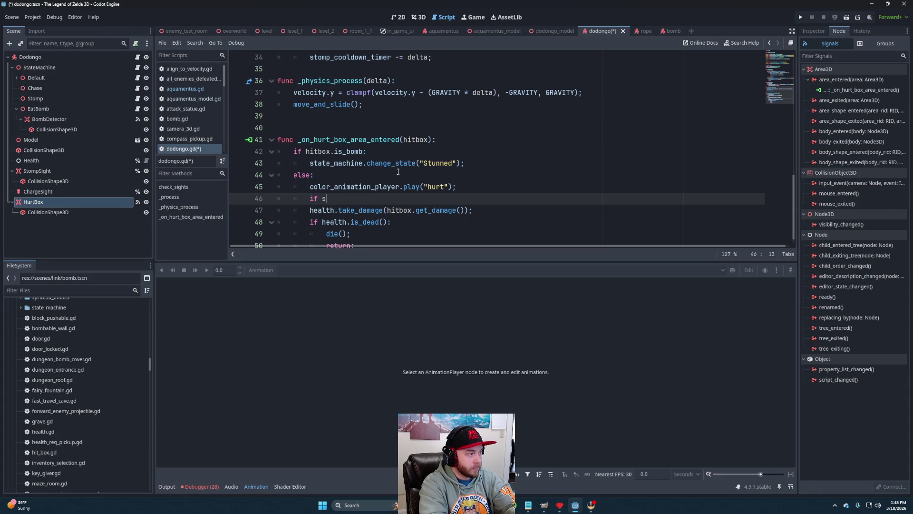
key(Return)
text(.c)
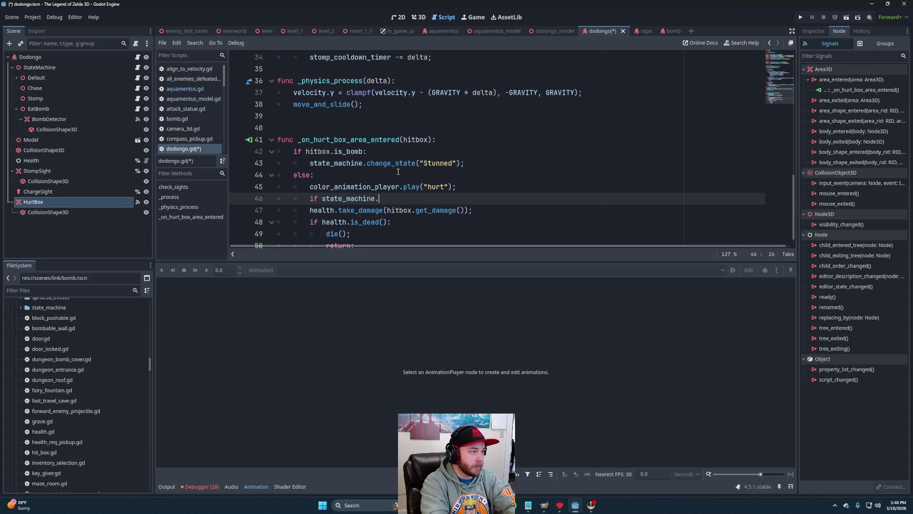
key(Down)
key(Return)
text("Stunn)
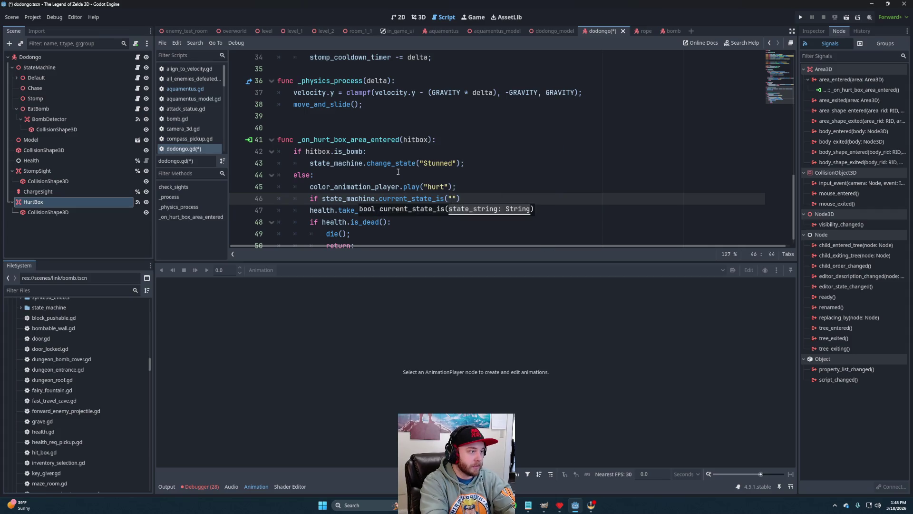
text(ed"):)
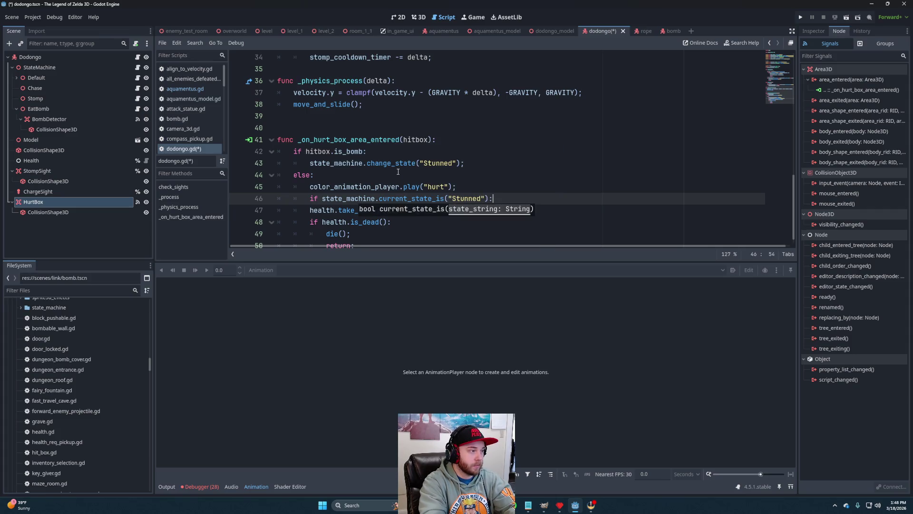
key(Return)
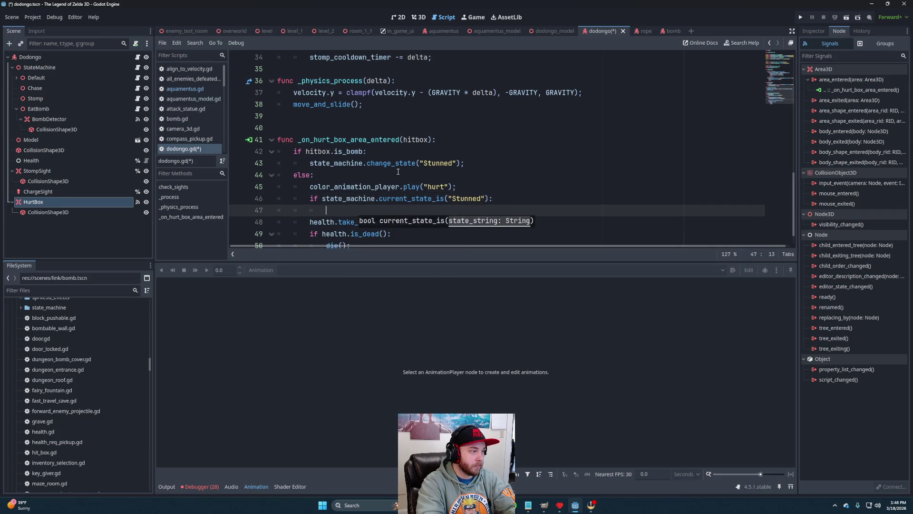
- Declare var damage = hitbox.get_damage(), moving the call out of take_damage(), and reference damage in the Stunned block
click(493, 187)
scroll(493, 173, down, 1)
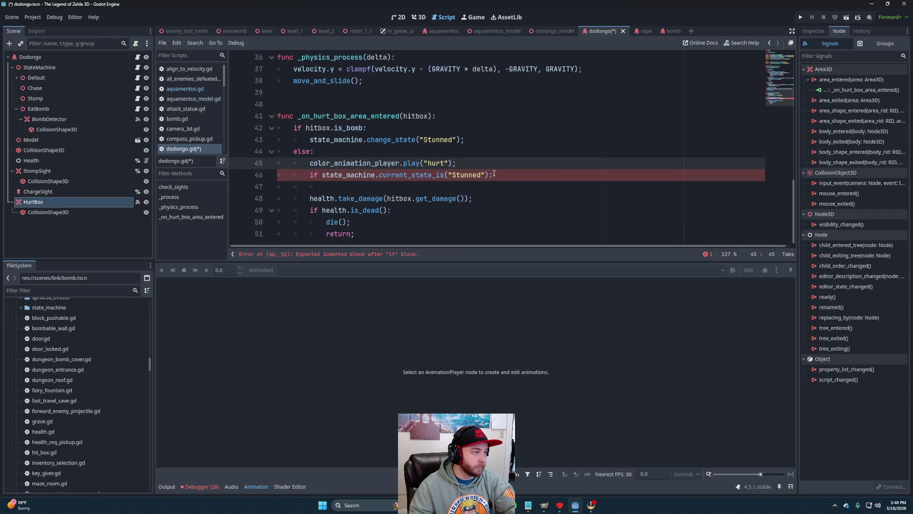
key(Return)
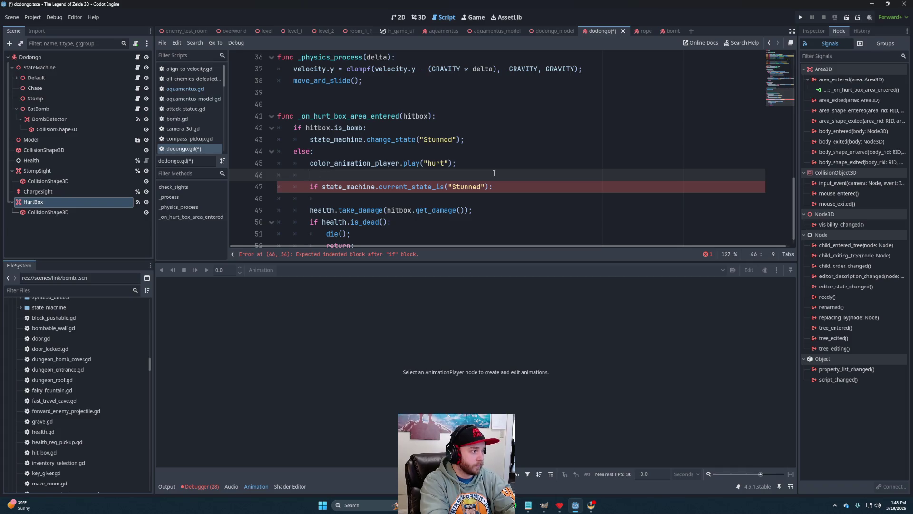
text(var damage =)
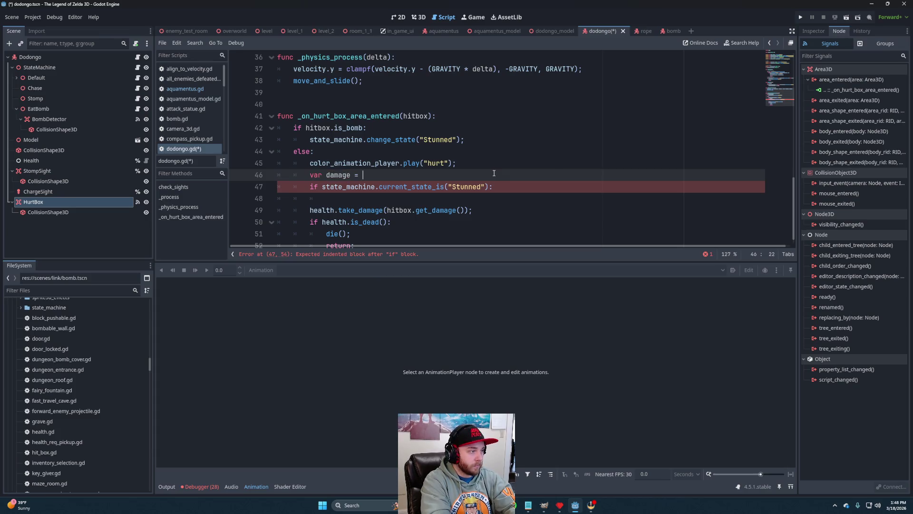
drag(463, 211, 386, 210)
key(ctrl+x)
click(359, 175)
key(ctrl+v)
click(367, 196)
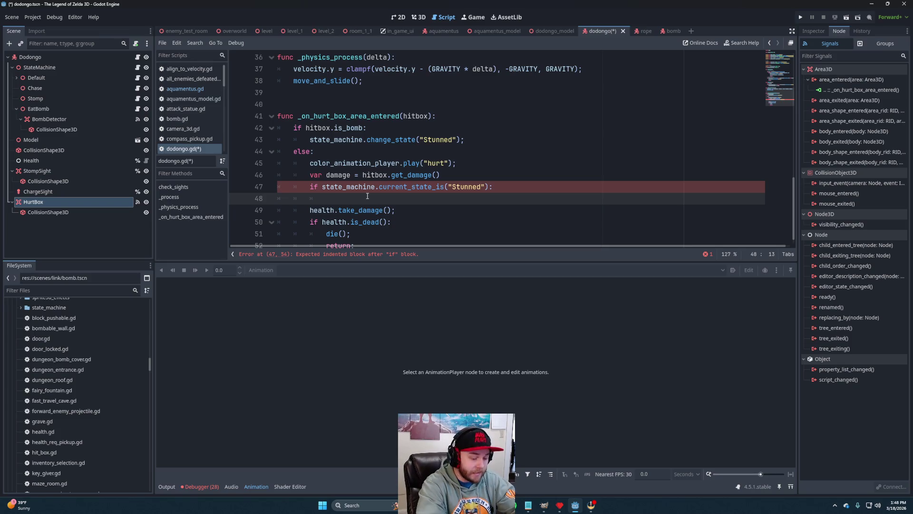
text(damage)
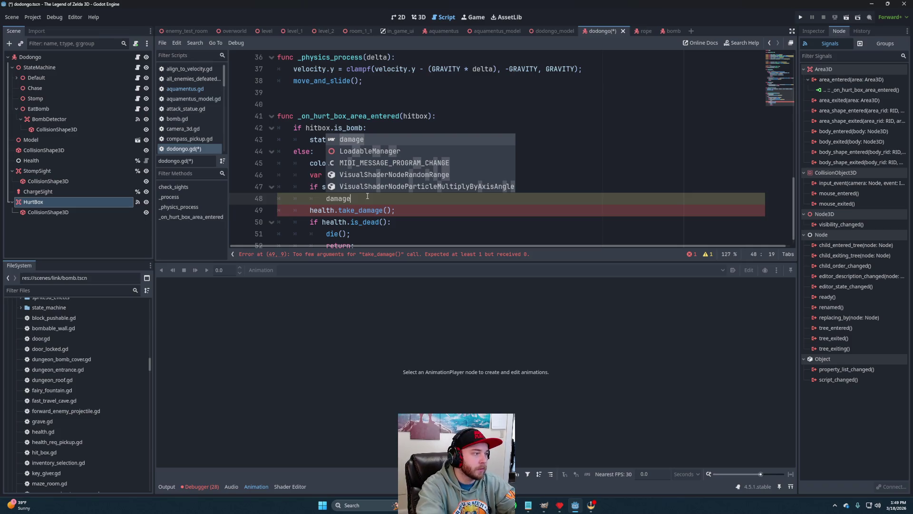
- Set damage = health.max_health; inside the Stunned check
text( = )
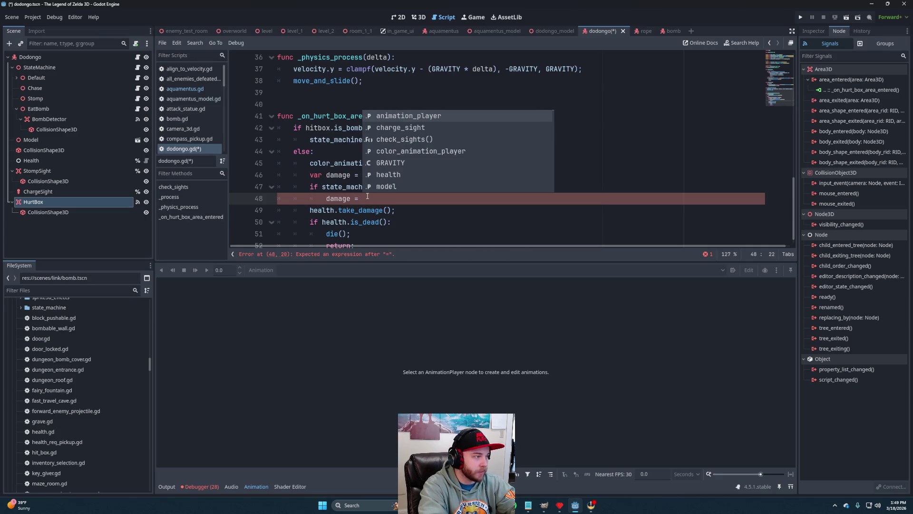
text(heal)
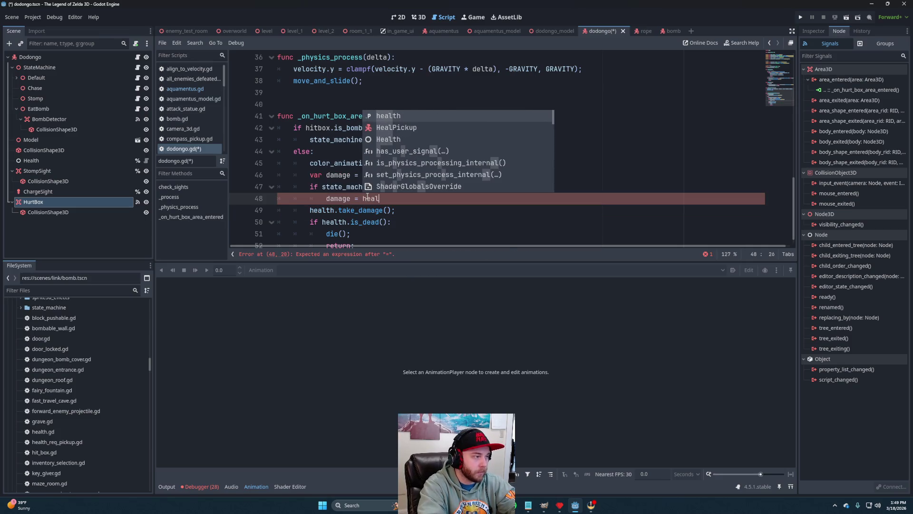
text(th.get_ma)
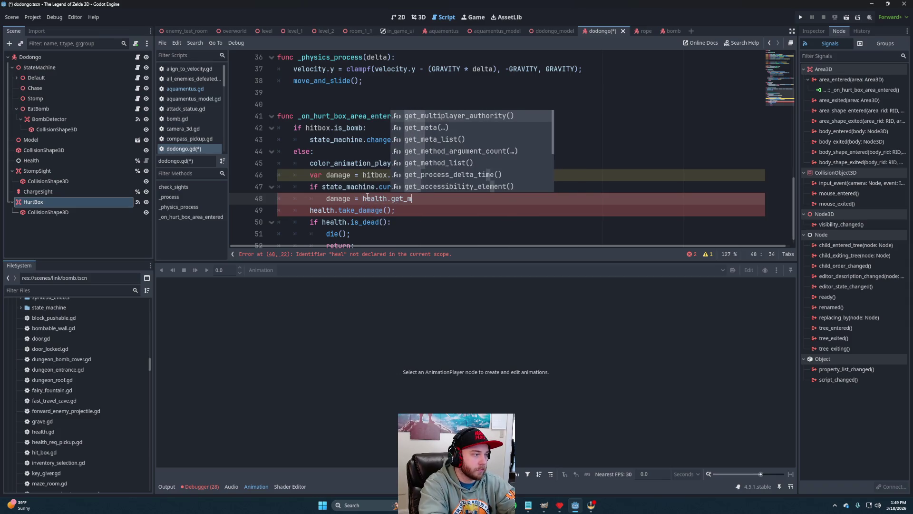
key(BackSpace)
key(BackSpace)
key(BackSpace)
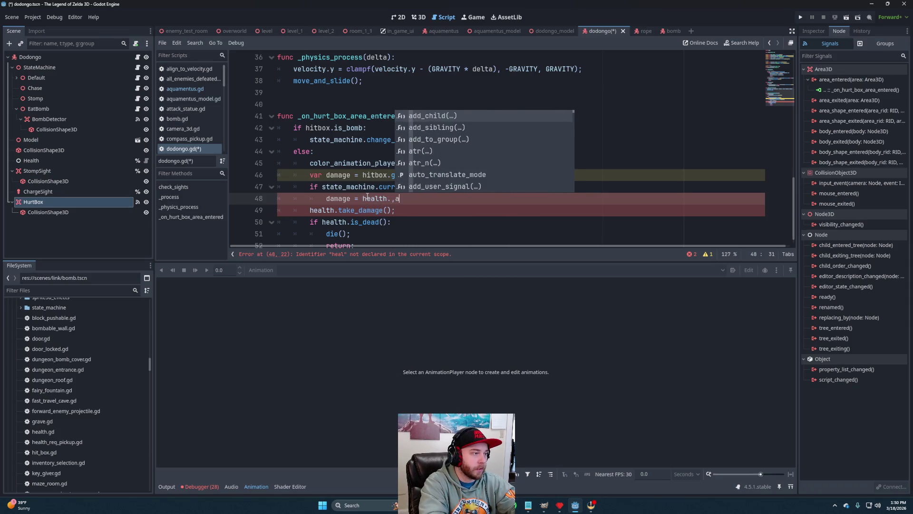
text(max)
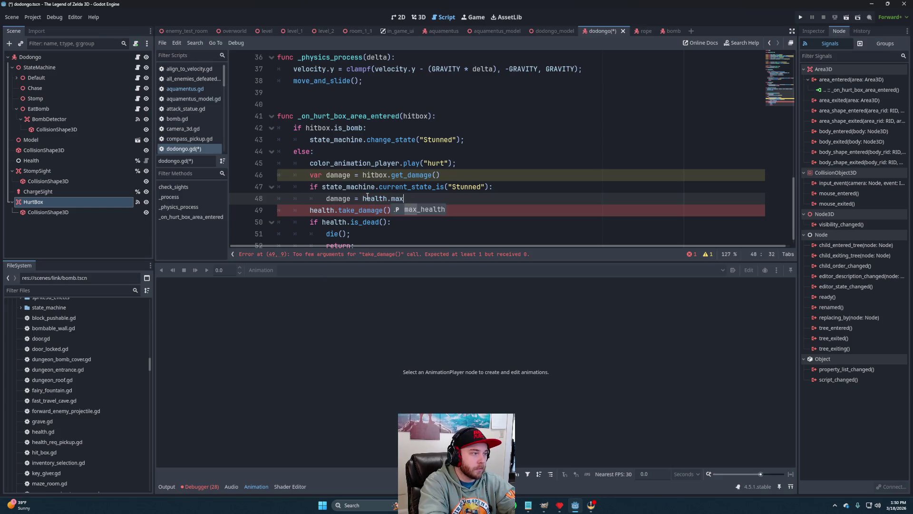
key(Return)
text(;)
- Change the take_damage call to health.take_damage(damage)
key(Down)
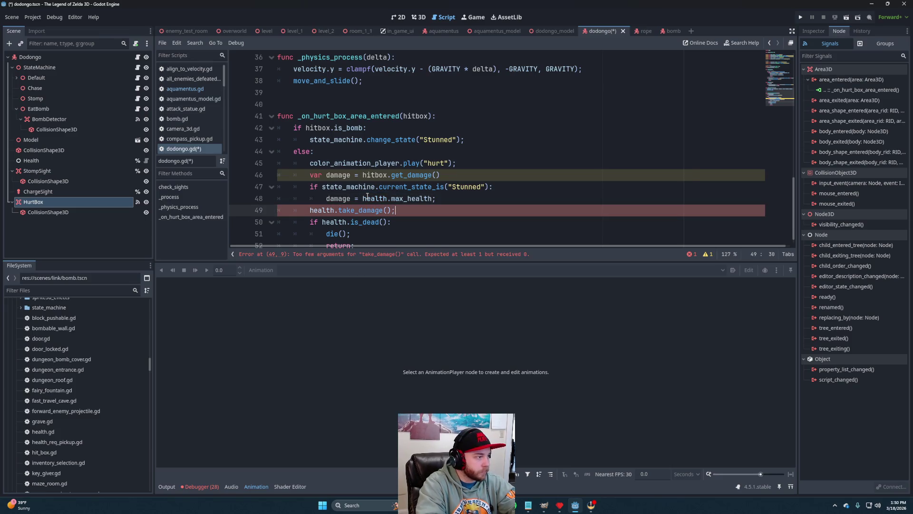
text(damage))
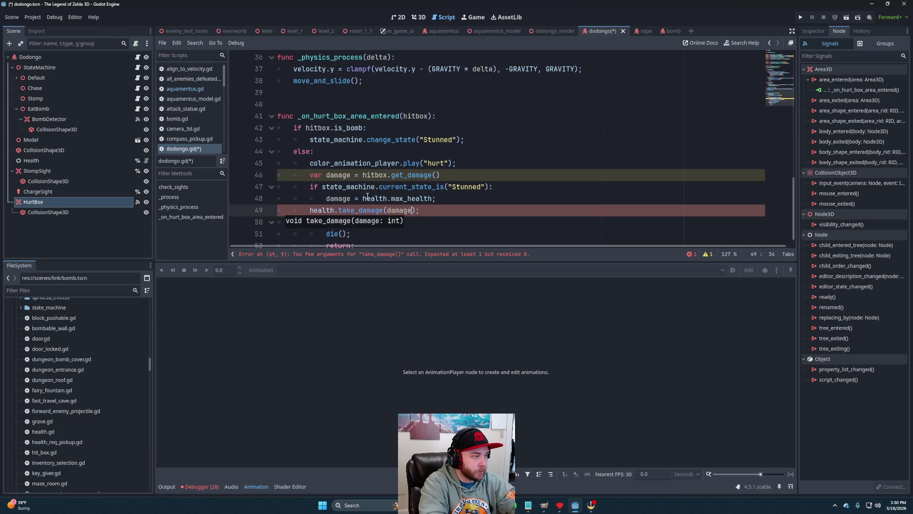
key(End)
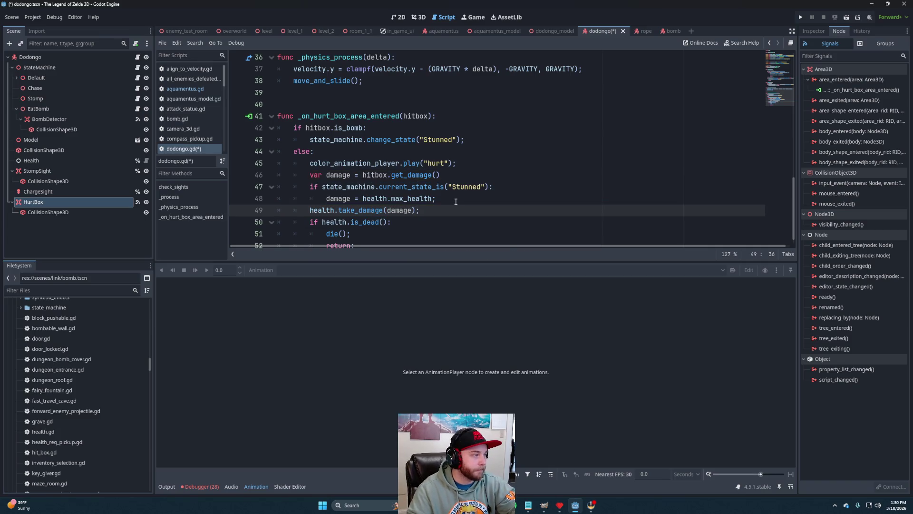
click(469, 202)
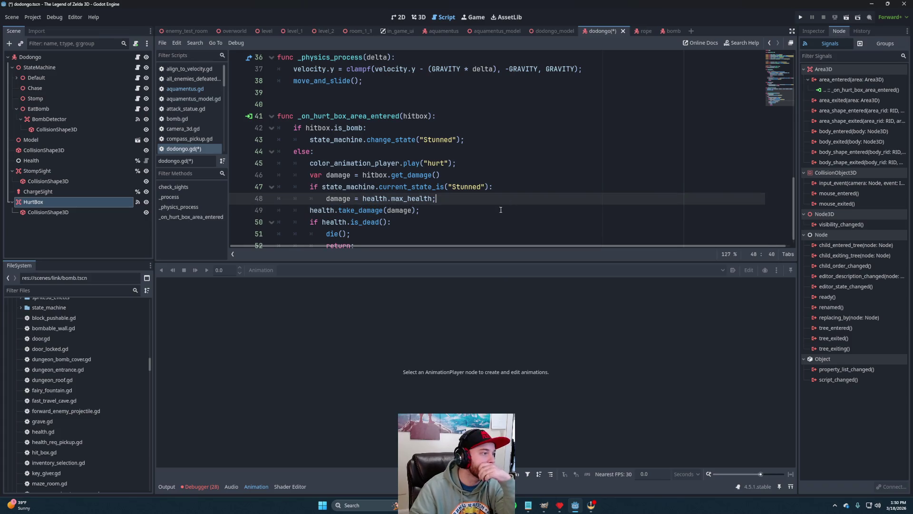
scroll(489, 209, down, 1)
key(Down)
key(Down)
key(Down)
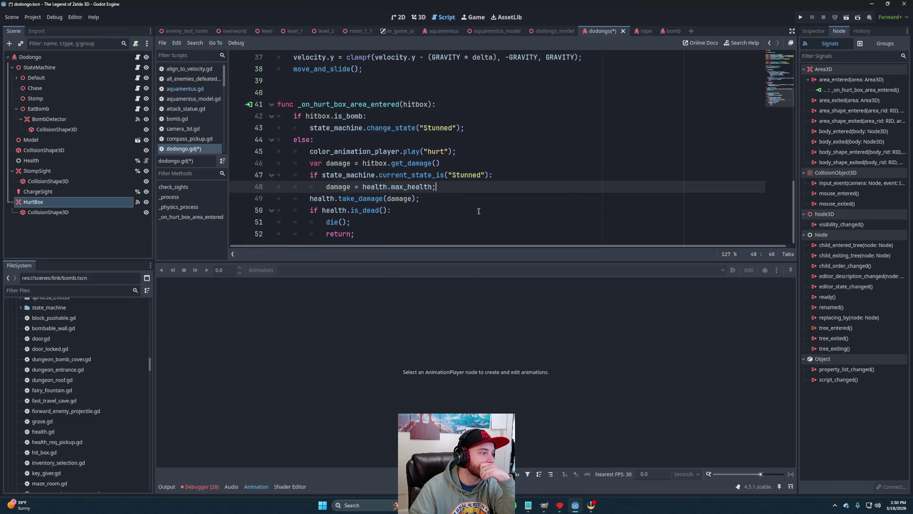
click(481, 202)
- Add a Node3D child under the Dodongo's StateMachine node
click(480, 187)
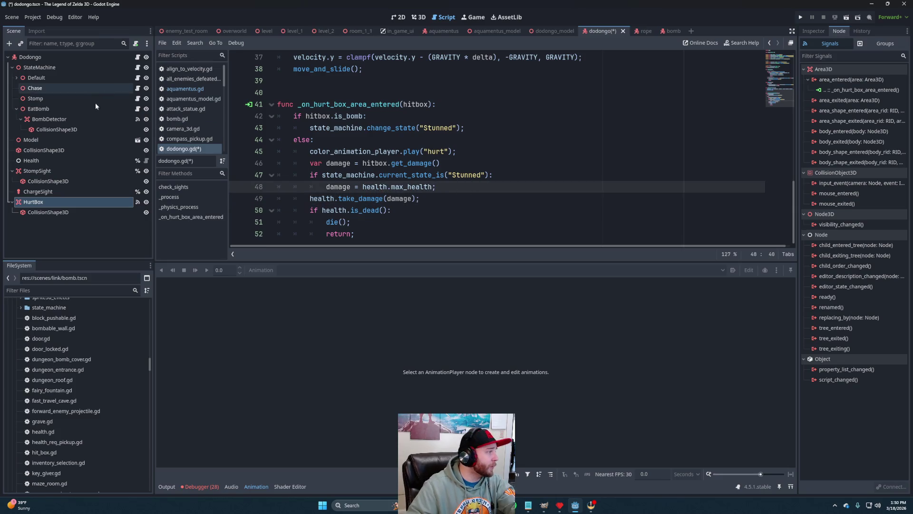
click(16, 109)
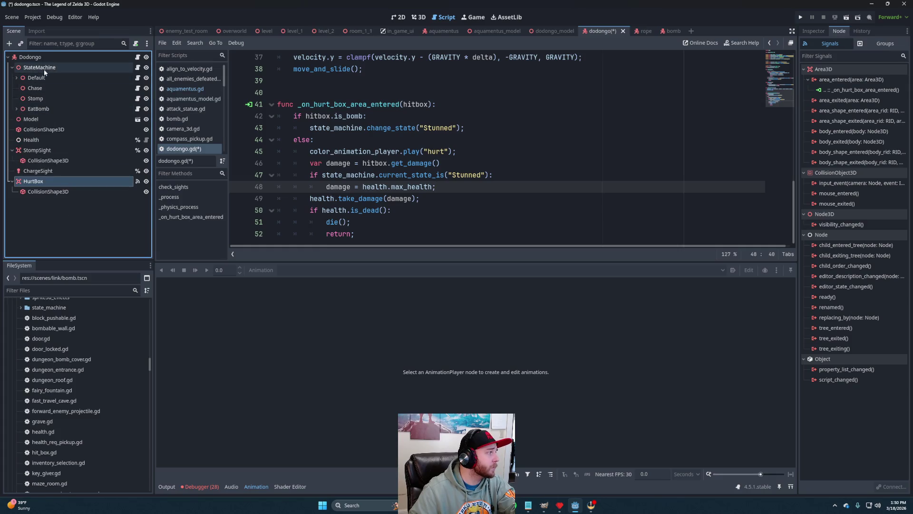
right_click(45, 71)
click(85, 87)
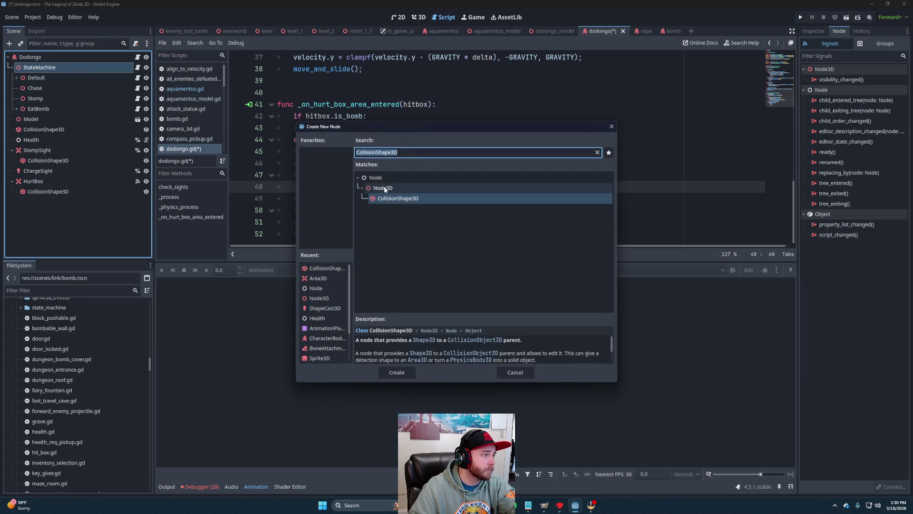
click(385, 188)
click(396, 372)
- Rename the new node to Stunned
double_click(44, 119)
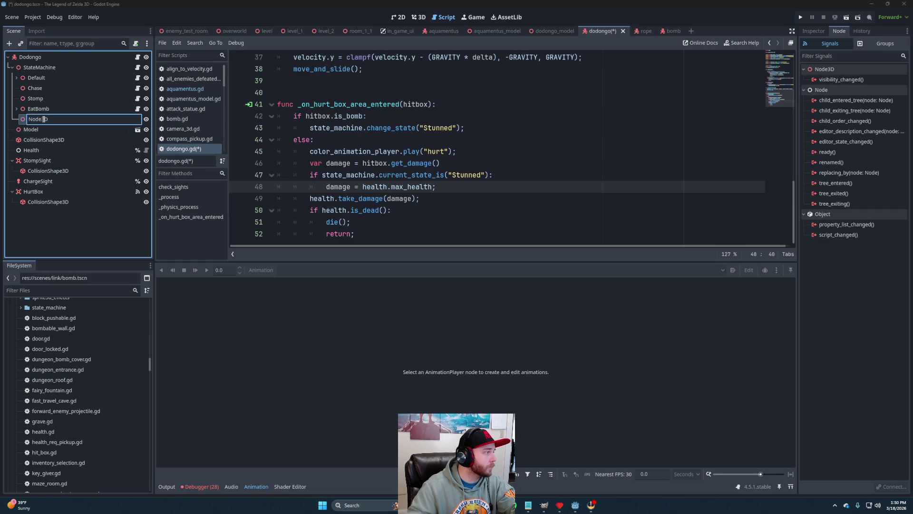
double_click(44, 119)
text(St)
text(ed)
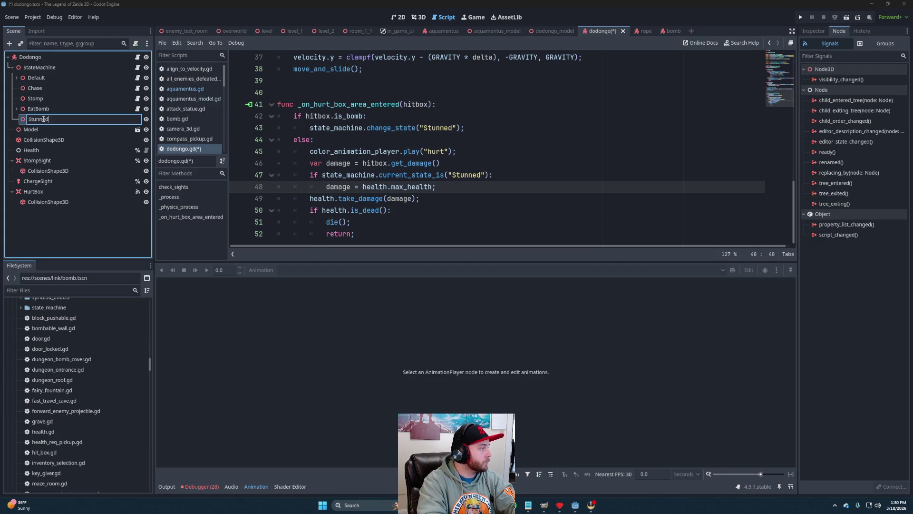
key(Return)
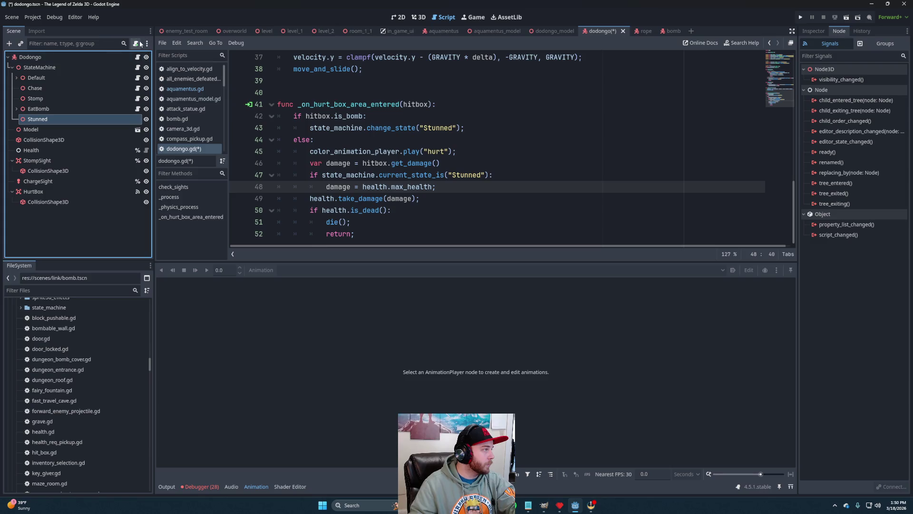
click(136, 44)
- Create the script as dodongo_stunned.gd in res://scripts/components/state_machine
key(Left)
text(dodongo_)
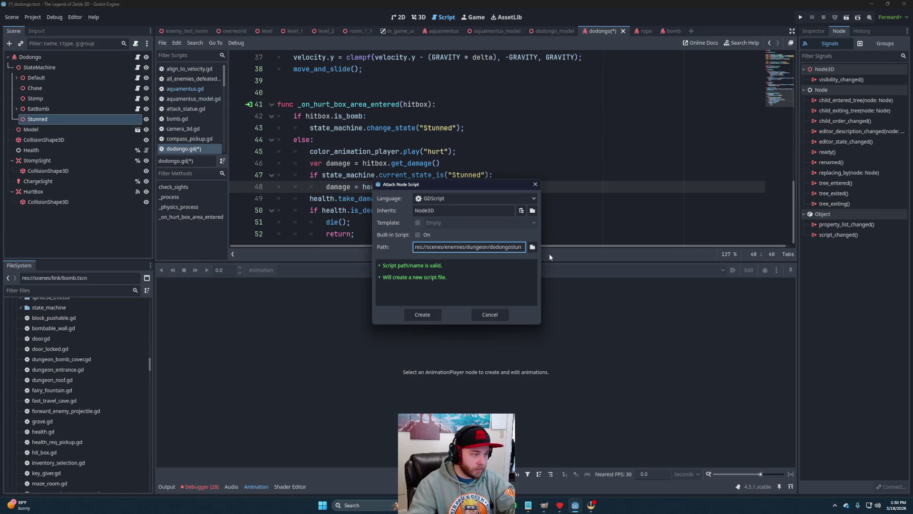
click(532, 247)
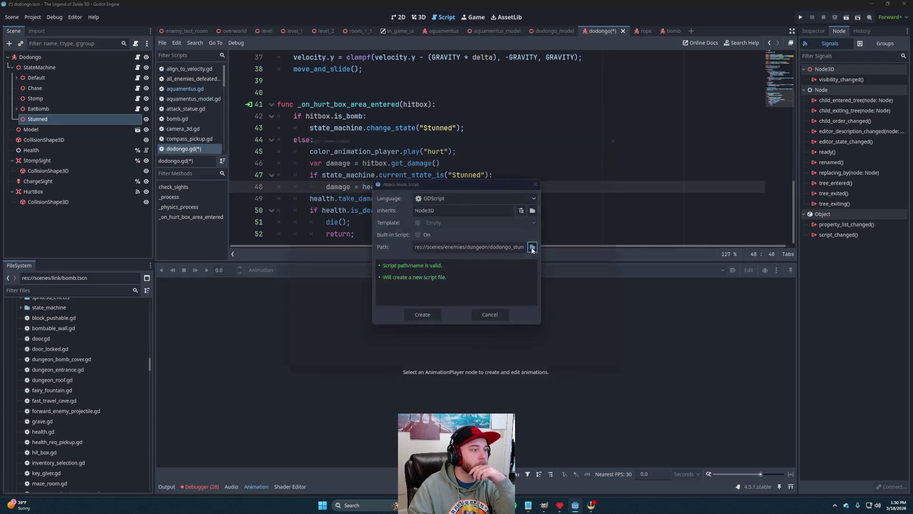
click(298, 282)
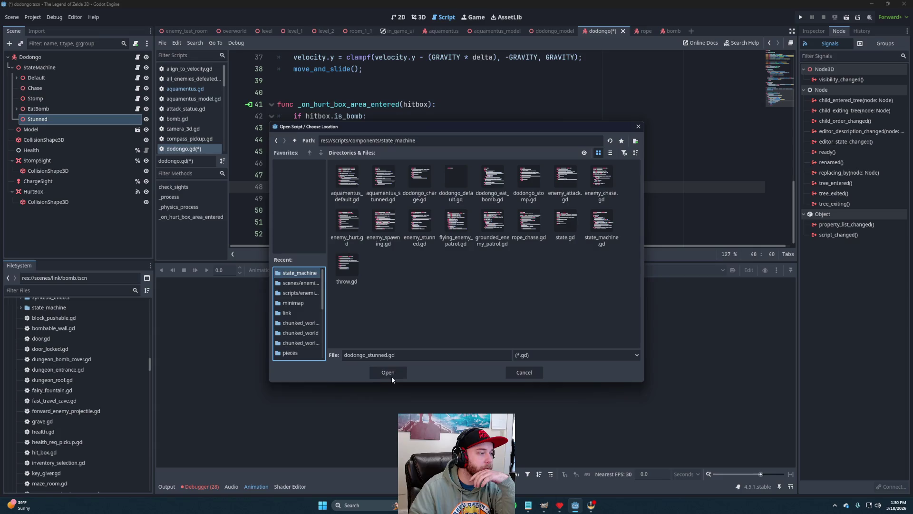
click(389, 374)
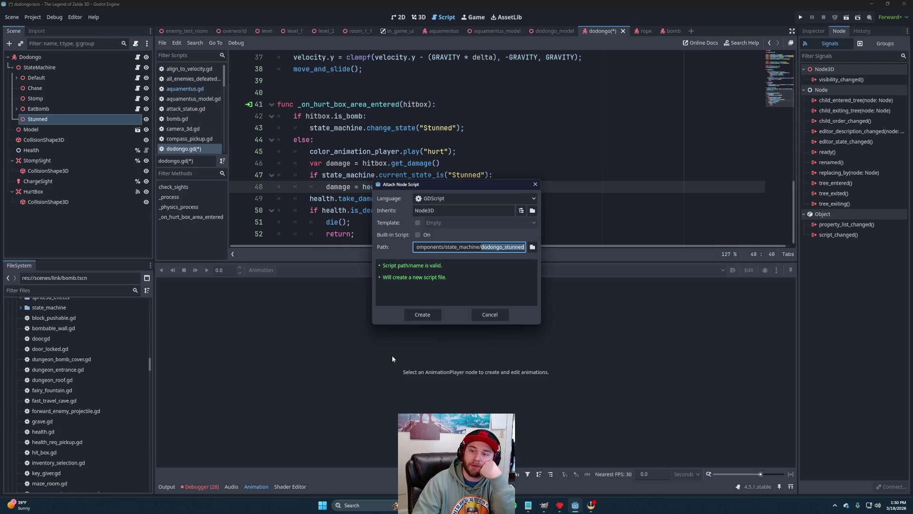
click(431, 316)
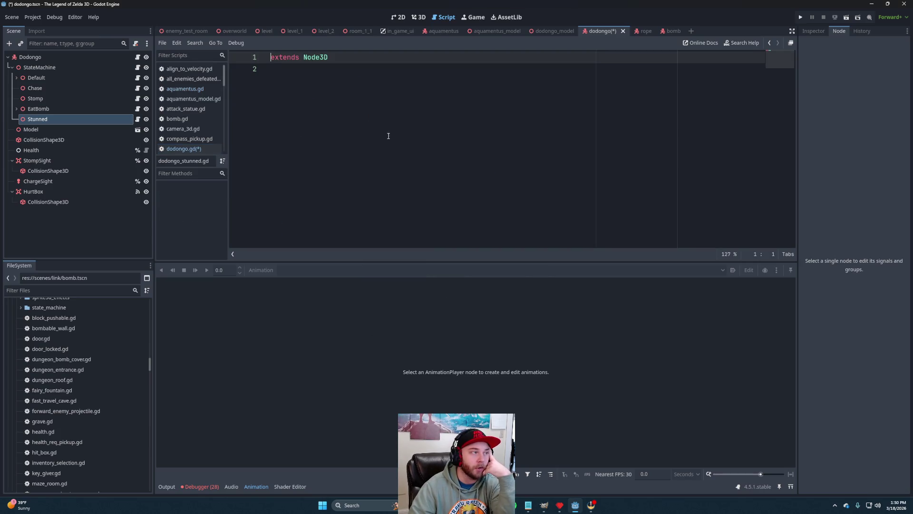
- Change the script's base class from Node3D to State
click(399, 142)
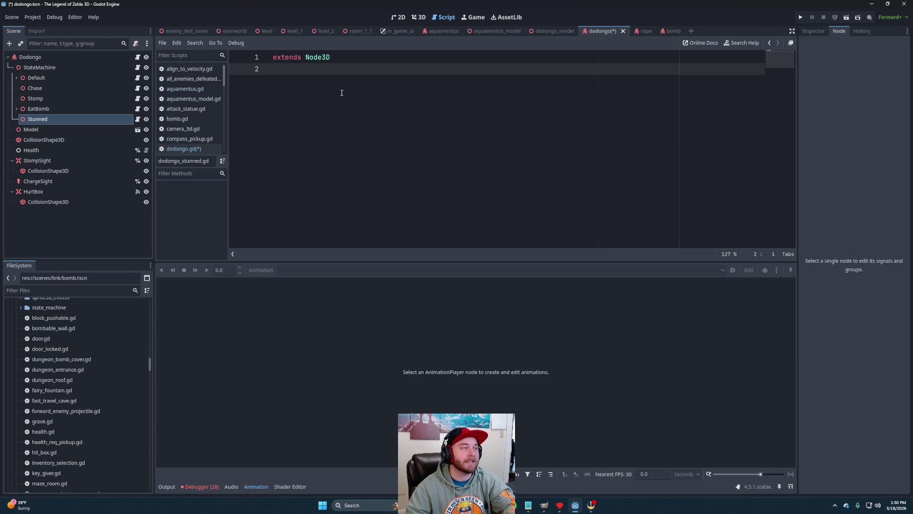
double_click(311, 58)
text(State)
click(339, 69)
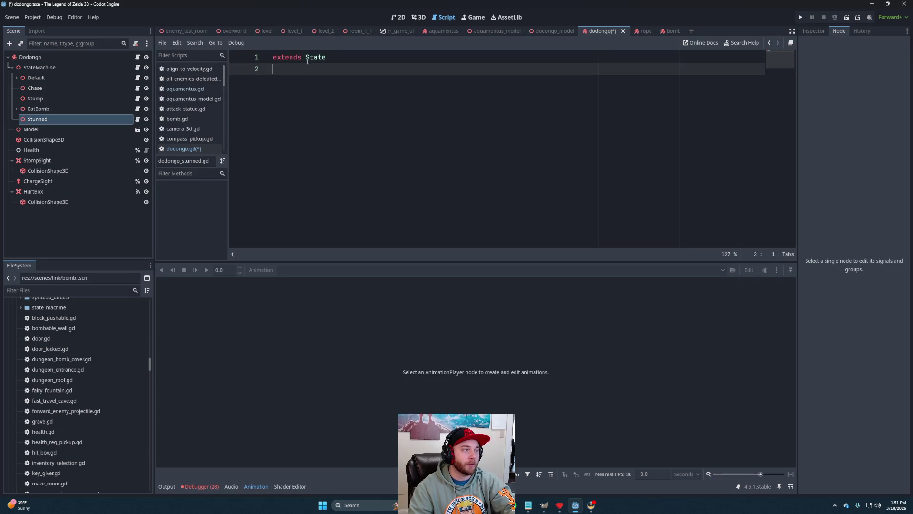
double_click(313, 58)
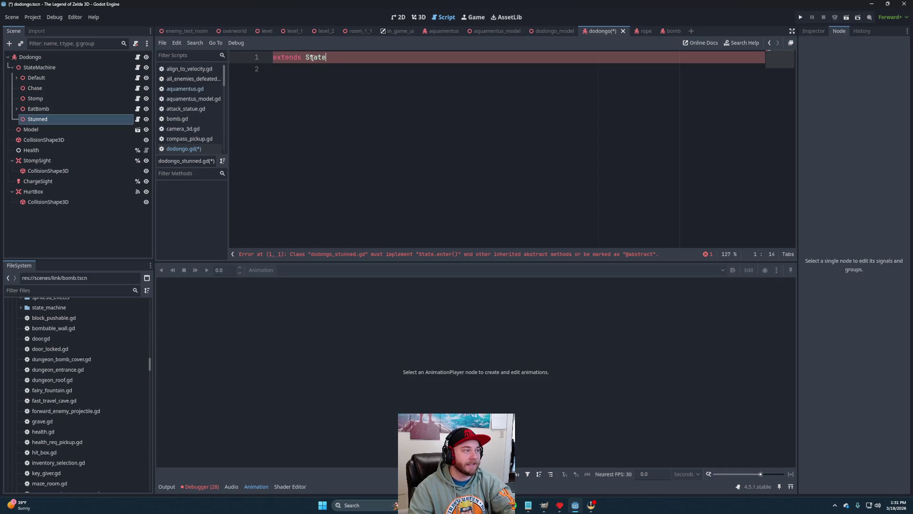
double_click(328, 58)
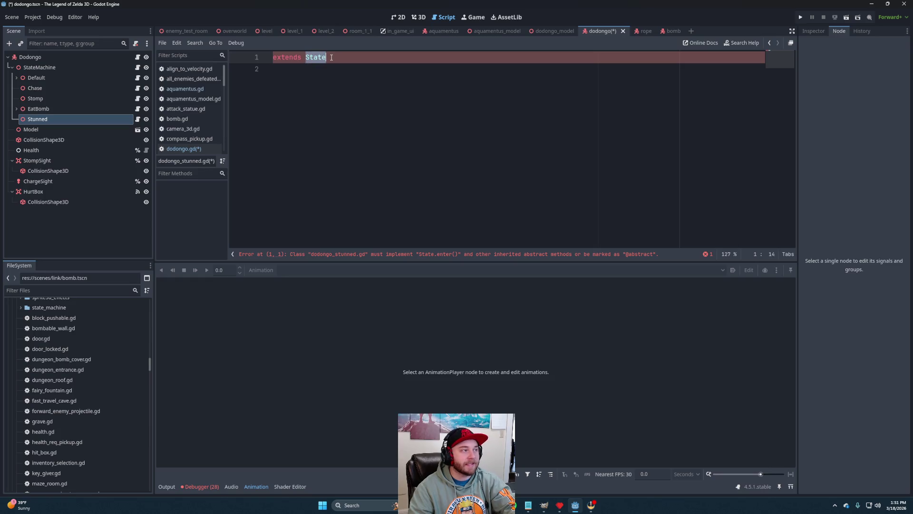
click(333, 70)
- Add enter and exit function stubs, each containing pass
key(Return)
text(func)
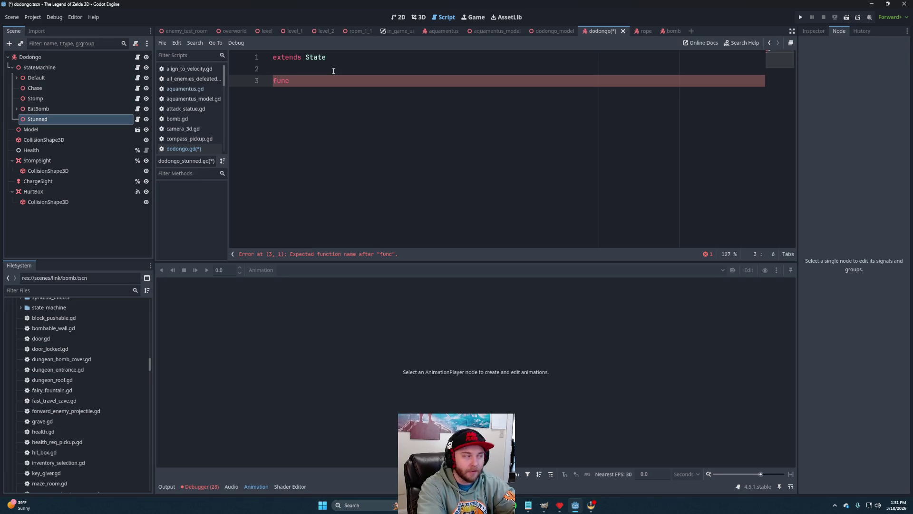
text(enter)
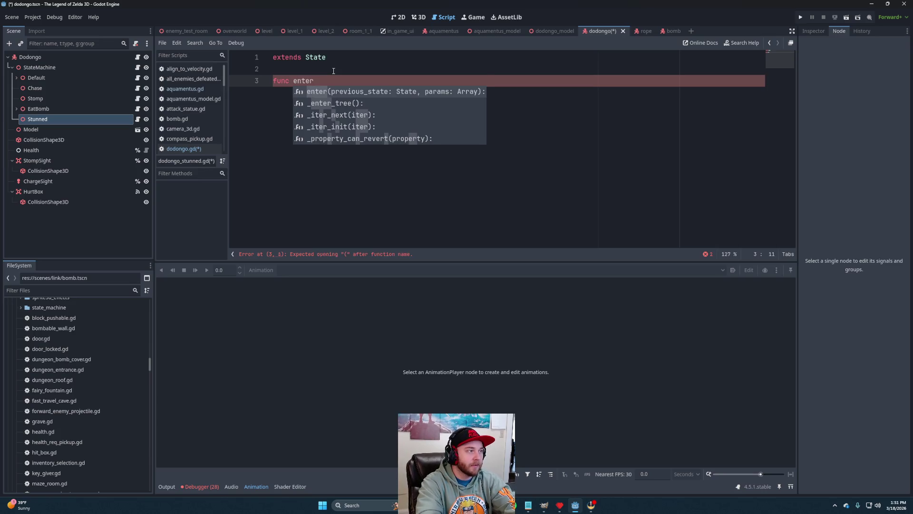
key(Return)
key(Return)
text(pass)
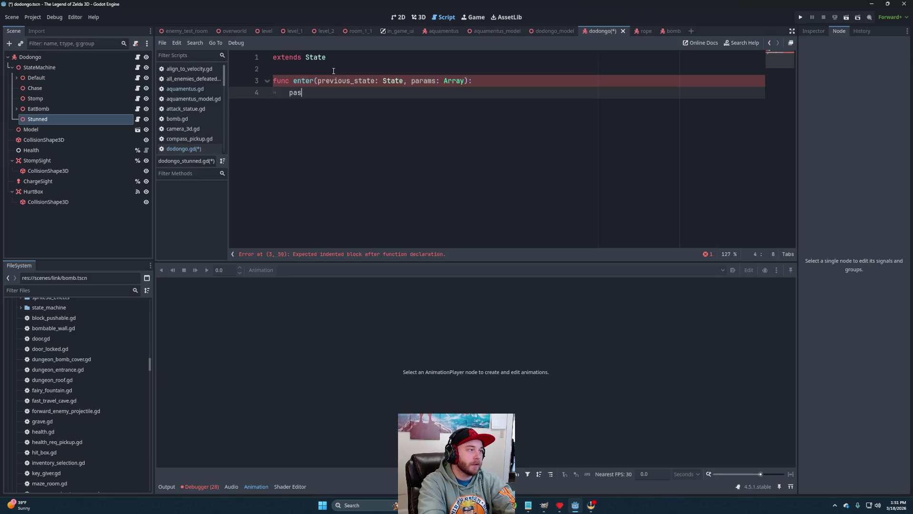
key(Return)
key(Return)
text(func )
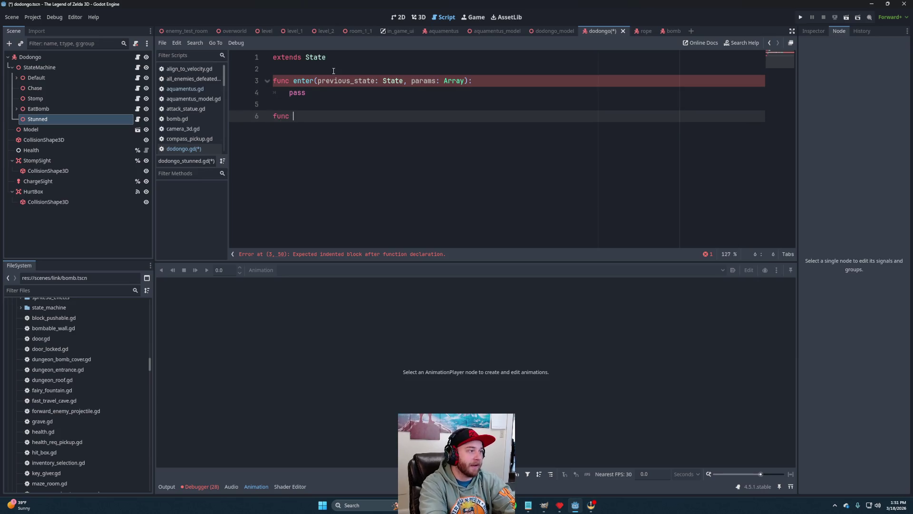
text(ex)
key(Return)
key(Return)
text(pa)
key(BackSpace)
key(BackSpace)
text(pass)
key(Return)
key(Return)
- Add update and physics_update function stubs, each containing pass
text(func upda)
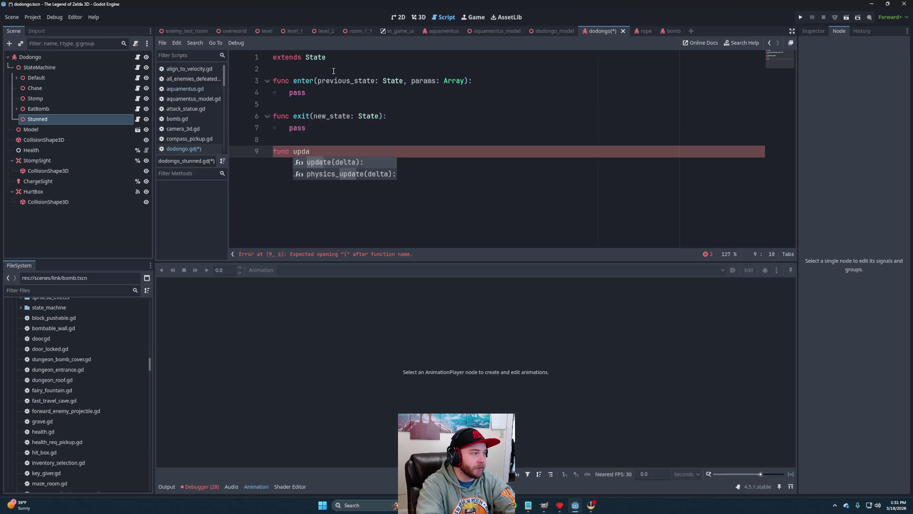
key(Return)
key(Return)
text(pass)
key(Return)
key(Return)
text(func phys)
key(Return)
key(Return)
text(pass)
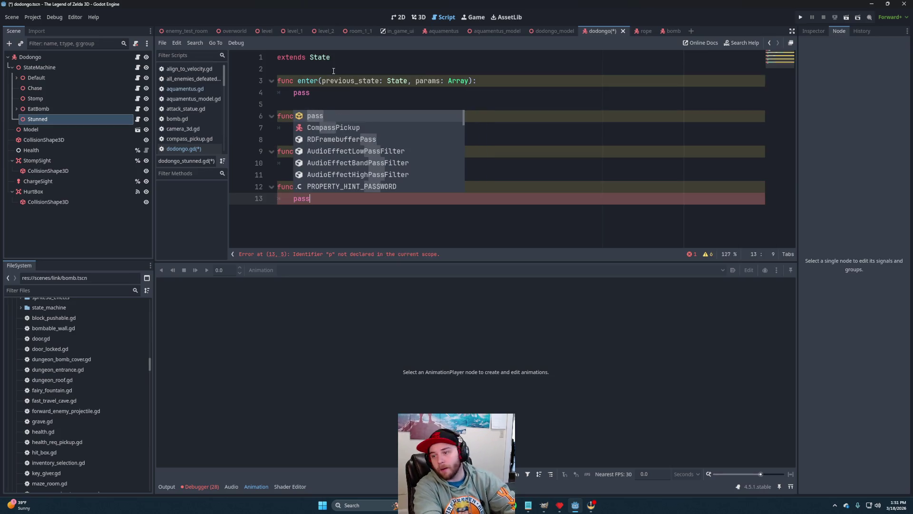
key(Escape)
- Open the base State class definition in state.gd
click(433, 151)
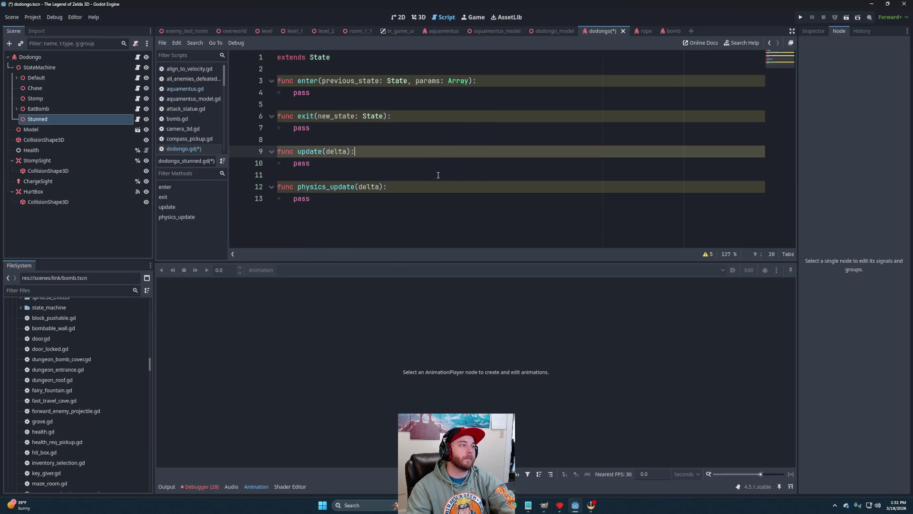
click(434, 172)
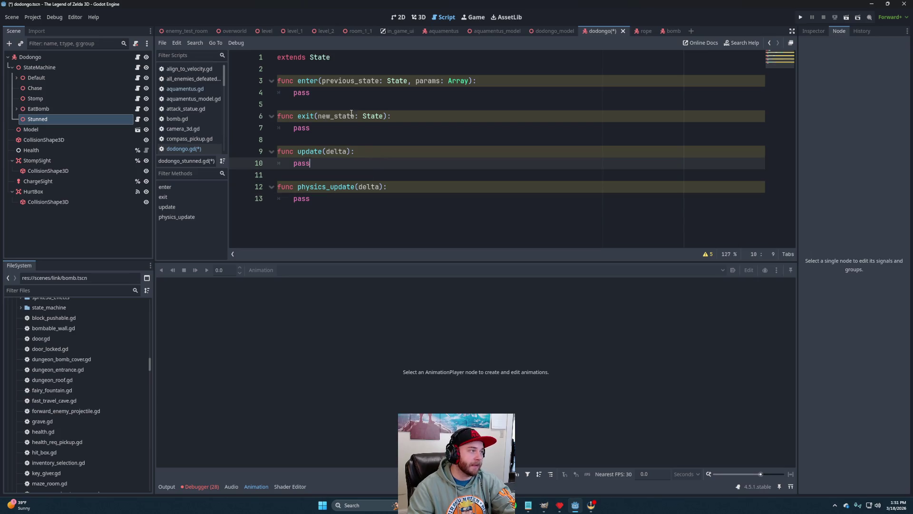
ctrl+click(320, 58)
scroll(411, 152, down, 1)
- Review state.gd's state_machine and character variables and its exit function
scroll(435, 192, up, 1)
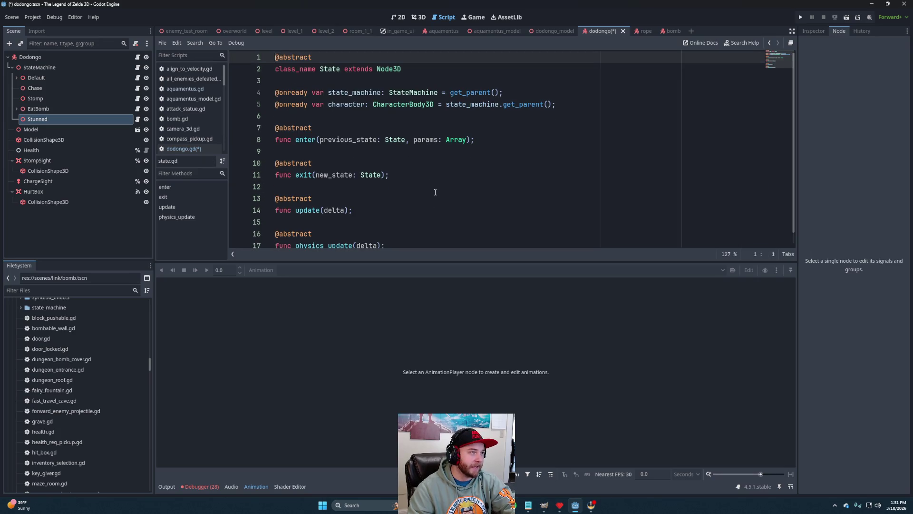
mouse_move(330, 92)
mouse_down()
mouse_move(509, 102)
mouse_move(514, 91)
mouse_up()
click(518, 91)
drag(331, 104, 573, 105)
click(574, 106)
click(440, 174)
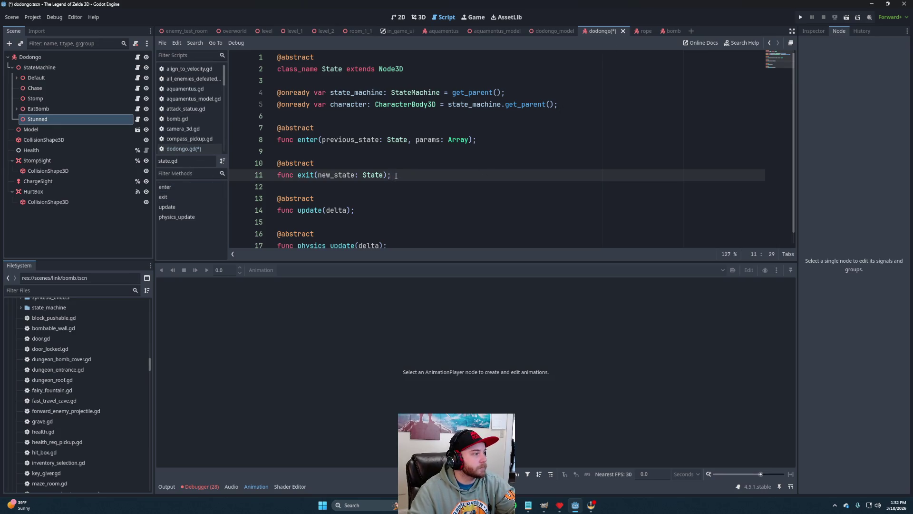
- Check dodongo.gd, then reopen dodongo_stunned.gd from the Stunned node
click(194, 149)
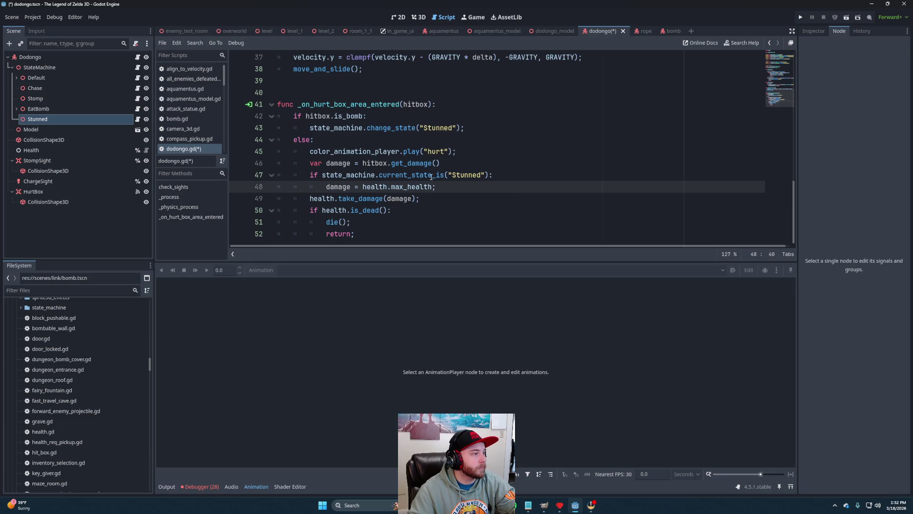
click(137, 119)
click(428, 152)
click(355, 81)
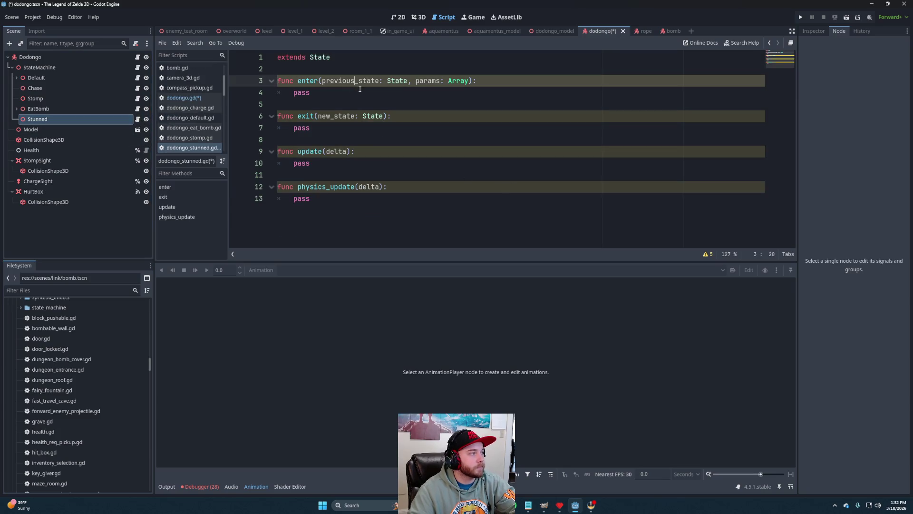
- Replace pass in enter with a call that plays the "smoke_stunned" animation on the character's animation player
click(402, 94)
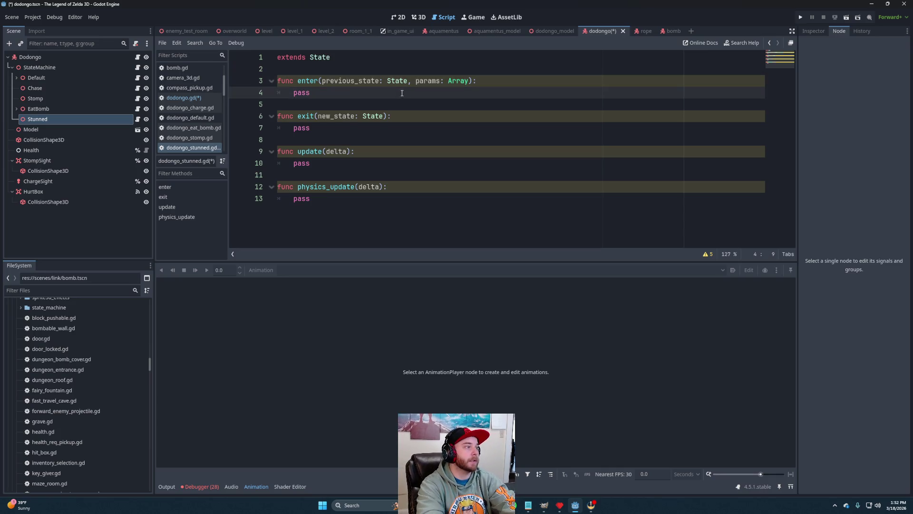
key(BackSpace)
key(BackSpace)
key(BackSpace)
text(aon)
key(BackSpace)
key(BackSpace)
text(nimationP_)
key(BackSpace)
key(BackSpace)
key(BackSpace)
text(character.ani)
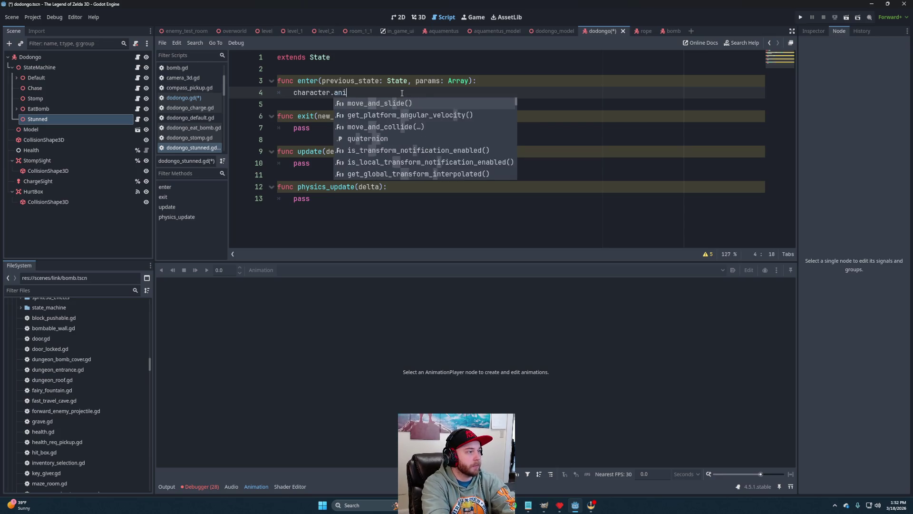
text(mation_player.playa()
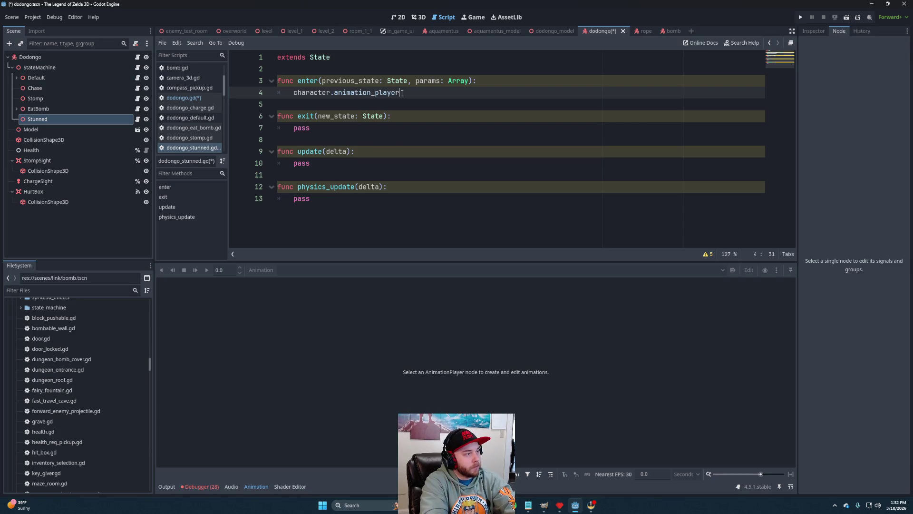
key(BackSpace)
key(BackSpace)
text((")
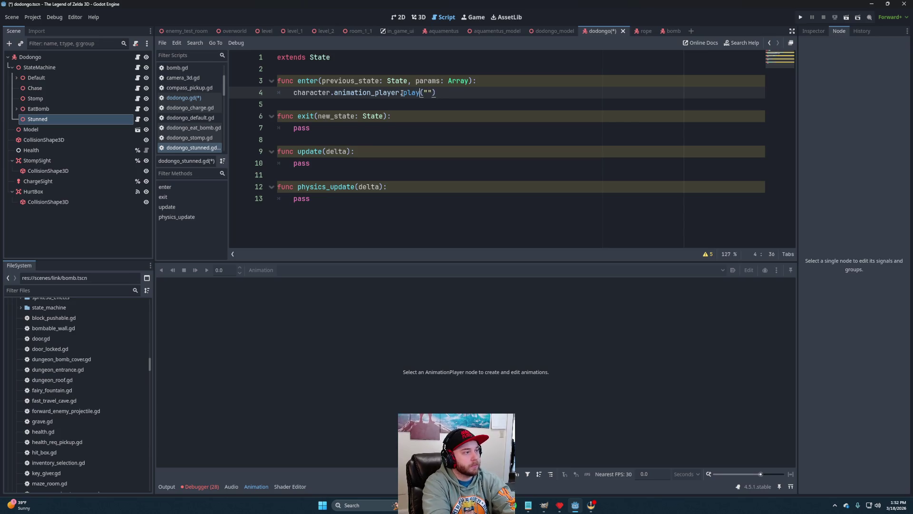
text(Stunn)
key(BackSpace)
key(BackSpace)
key(BackSpace)
text(smoke_stunned)
key(BackSpace)
key(BackSpace)
key(BackSpace)
text(unned");)
key(Return)
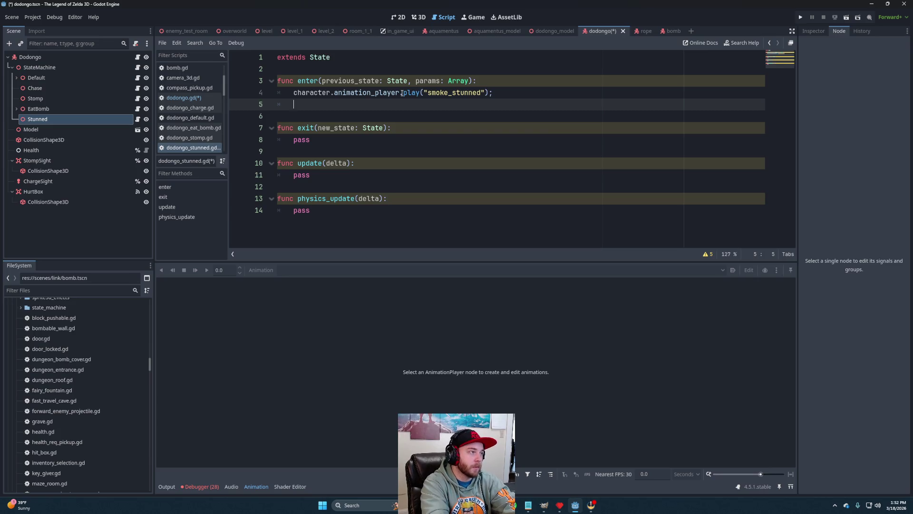
- Connect animation_player.animation_finished to animation_finished in enter, and disconnect it in exit
text(character)
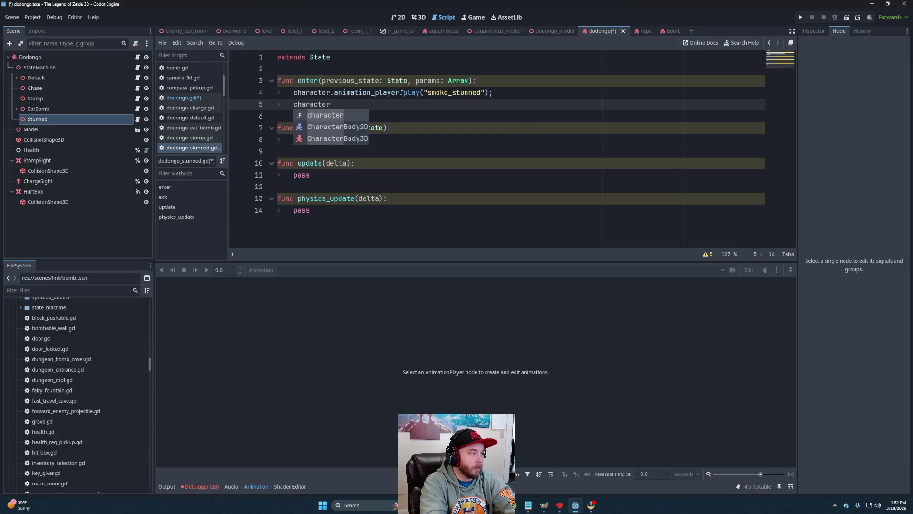
text(.animation)
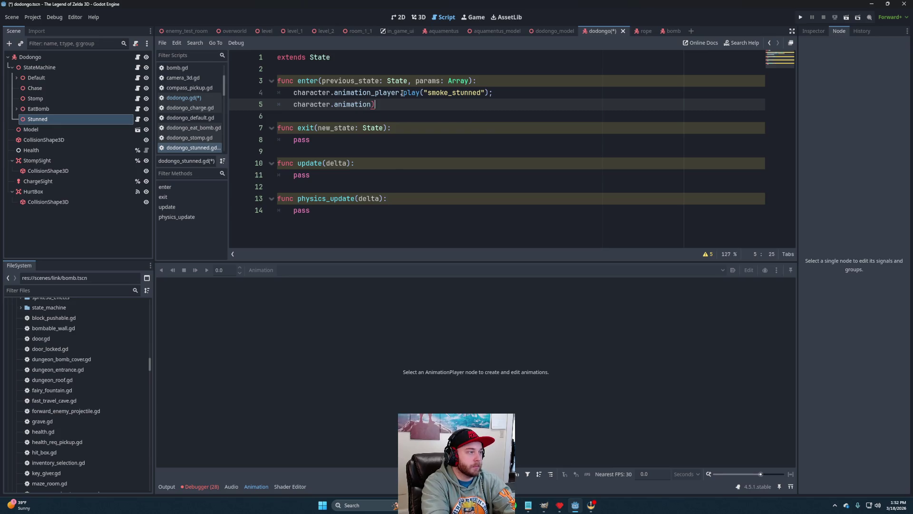
text(_player.)
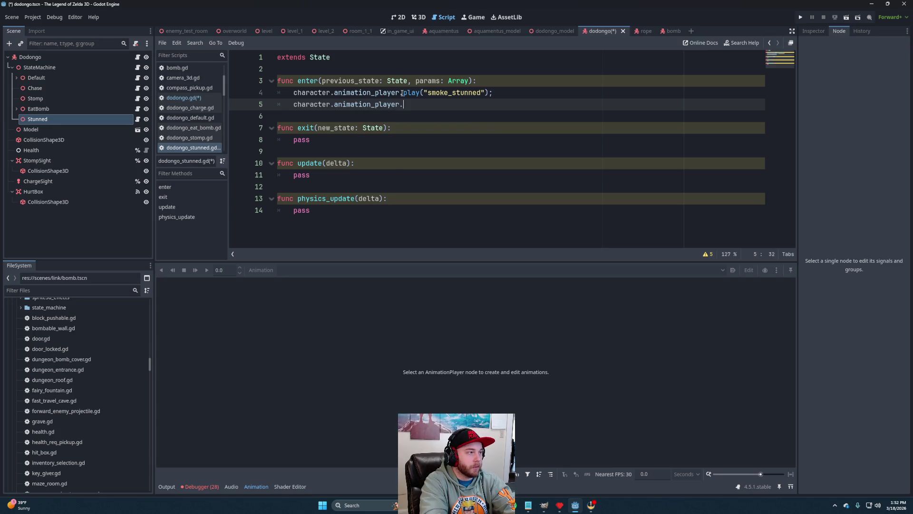
text(animation_finished)
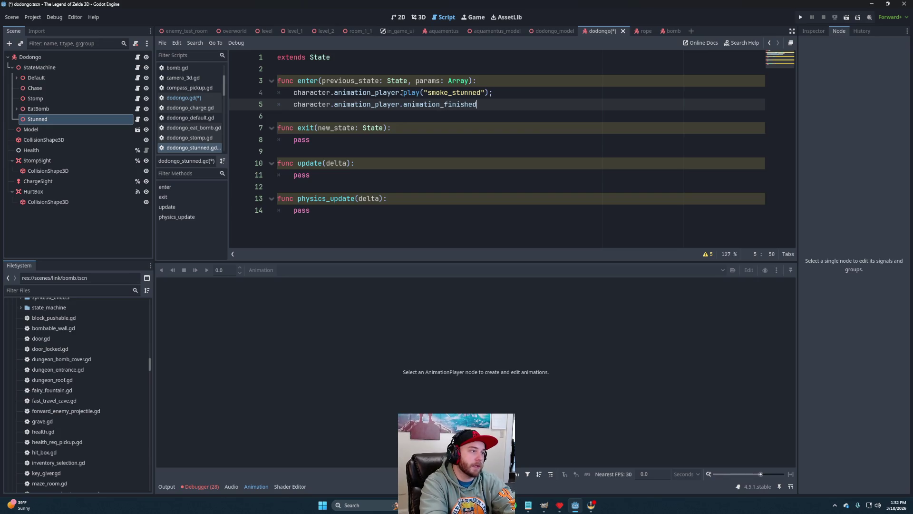
text(.conne)
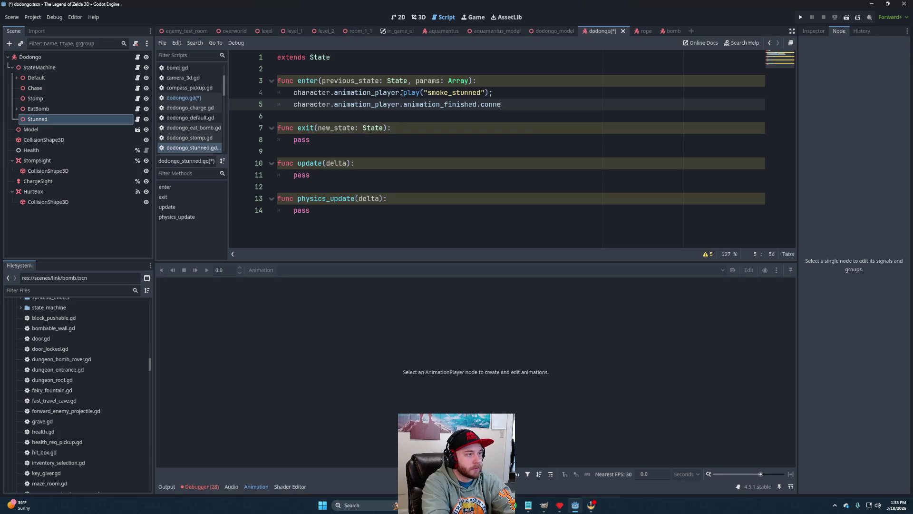
text(cy(animation)
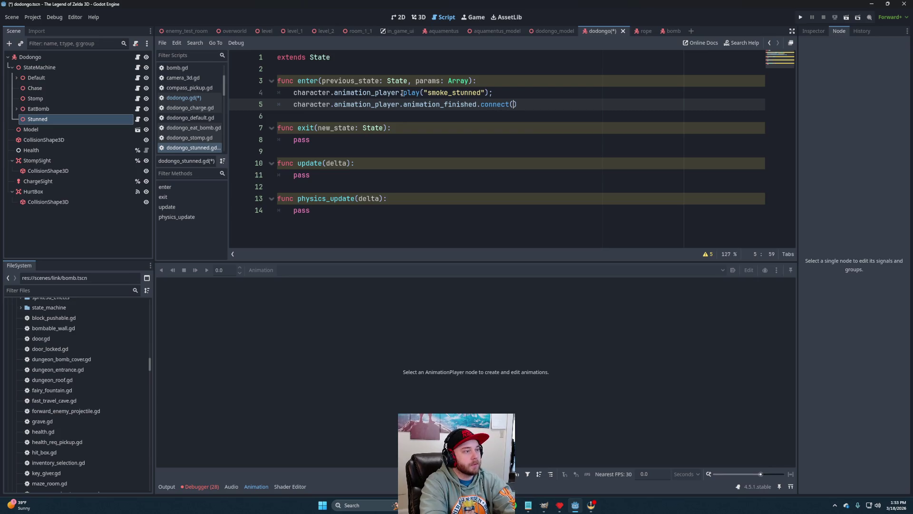
text(_f)
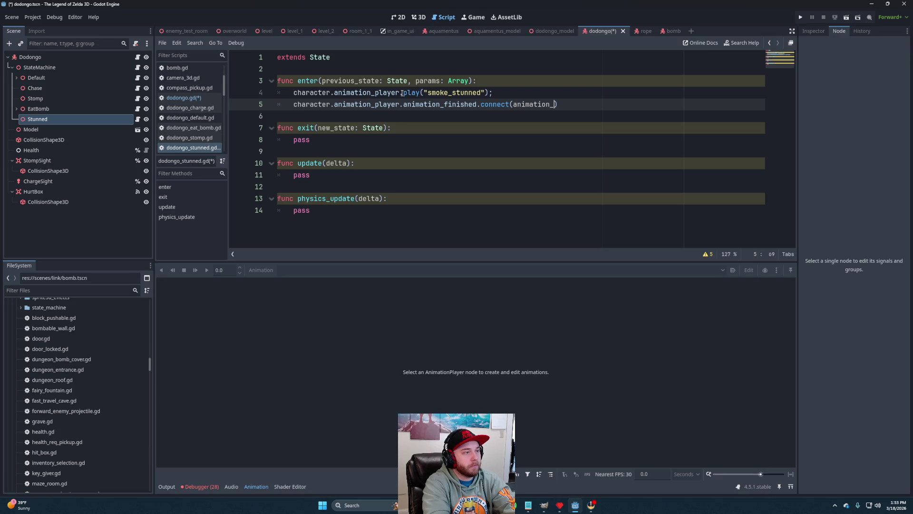
text(inished);)
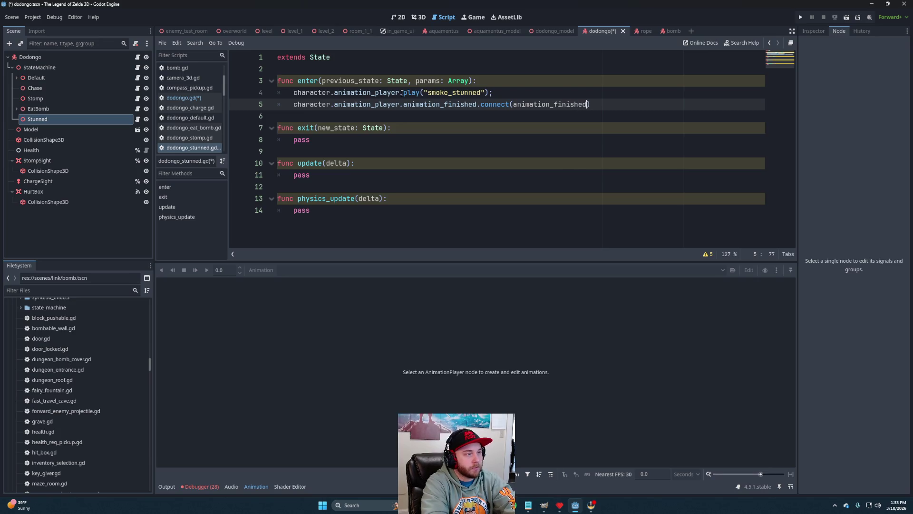
key(shift+Up)
key(ctrl+c)
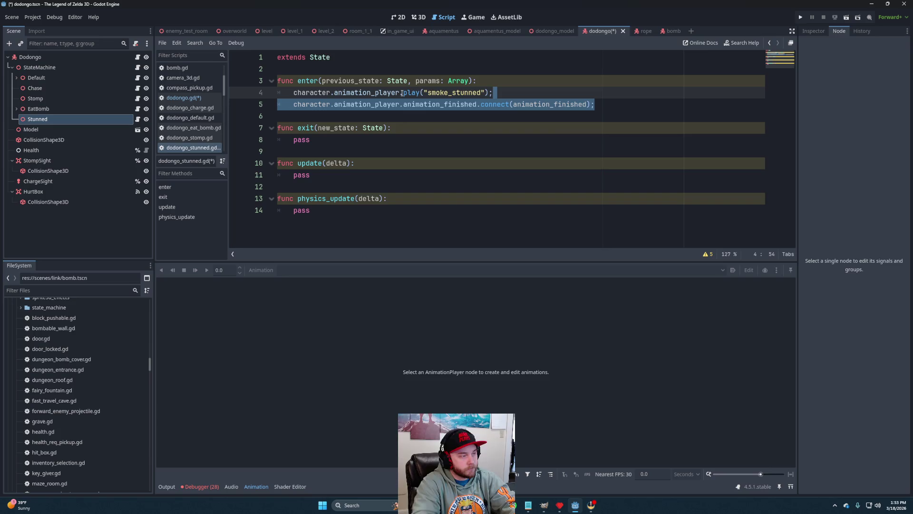
drag(358, 140, 402, 130)
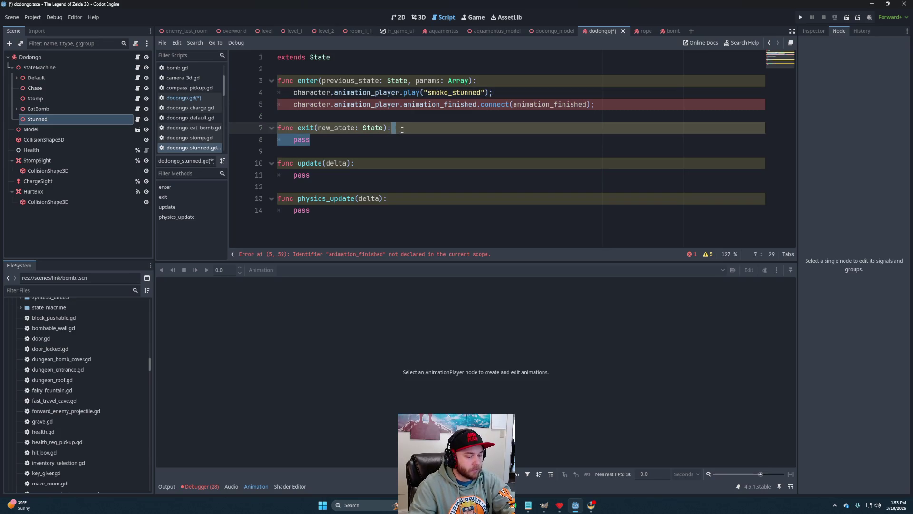
key(ctrl+v)
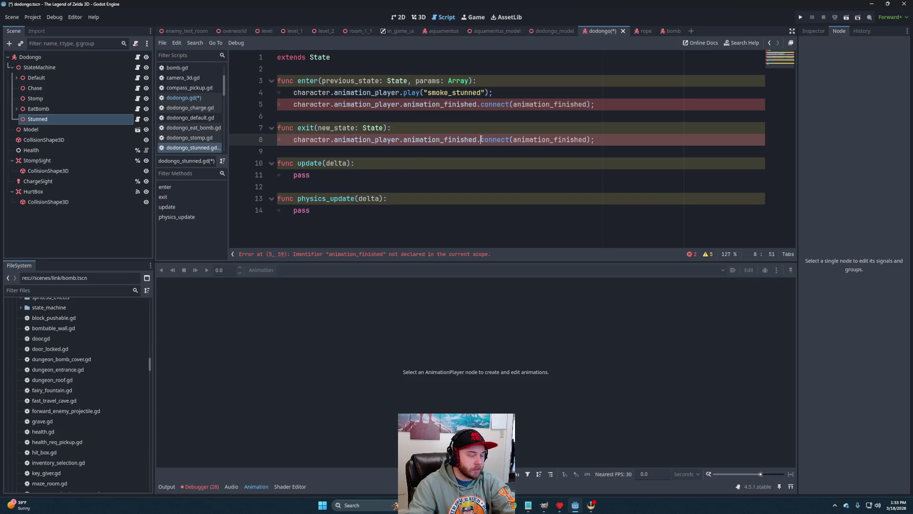
text(dis)
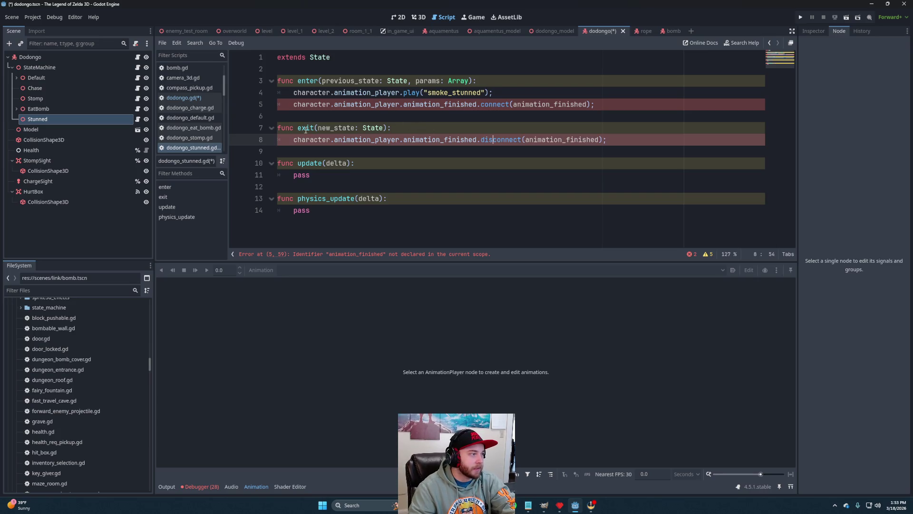
- Prefix the unused new_state, previous_state and params parameters with underscores
click(316, 129)
text(_)
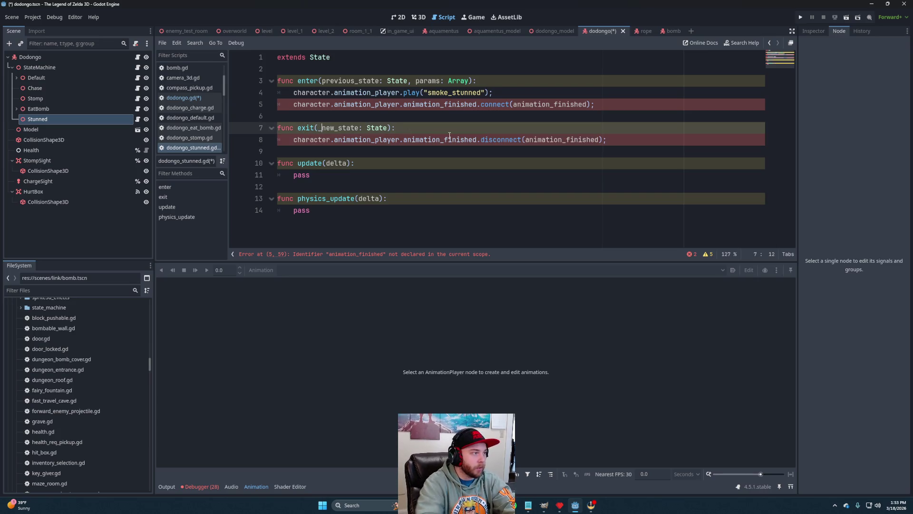
click(323, 81)
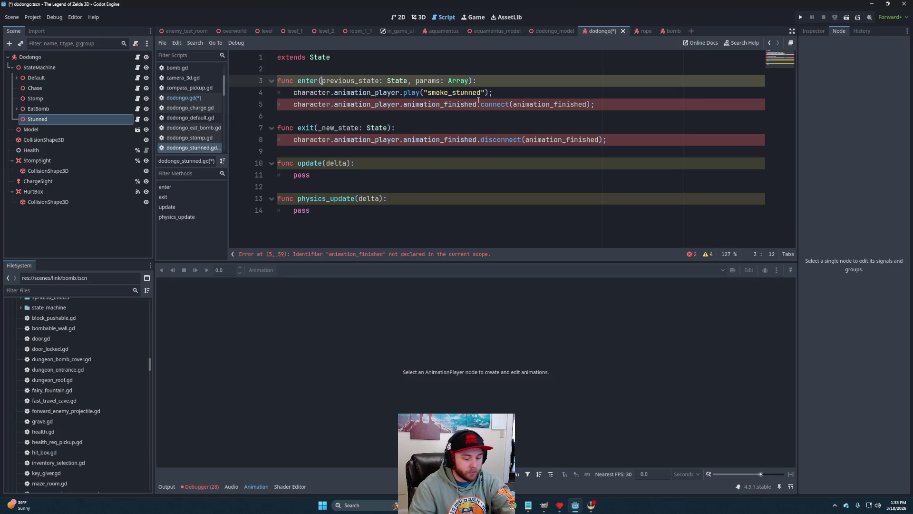
text(_)
click(419, 81)
text(_)
- Add a new func animation_finished(anim): declaration
click(381, 72)
key(Return)
key(Return)
key(Up)
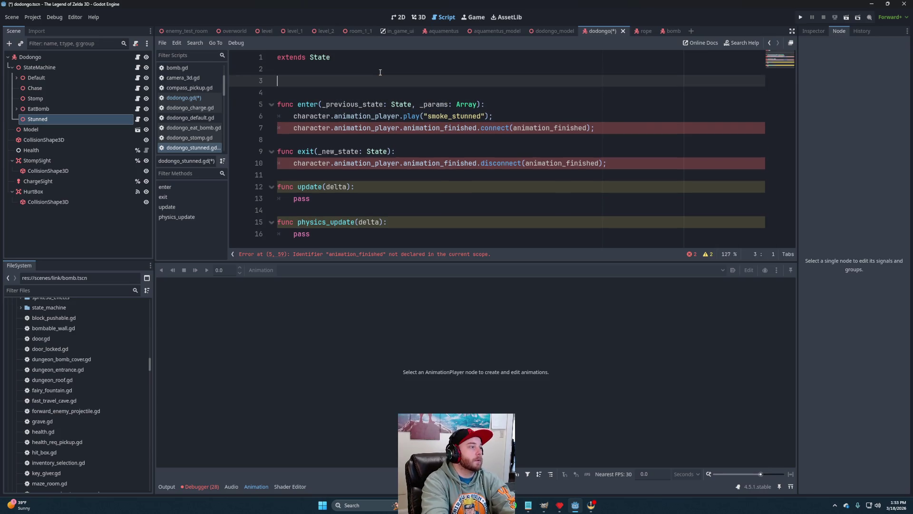
text(func anim)
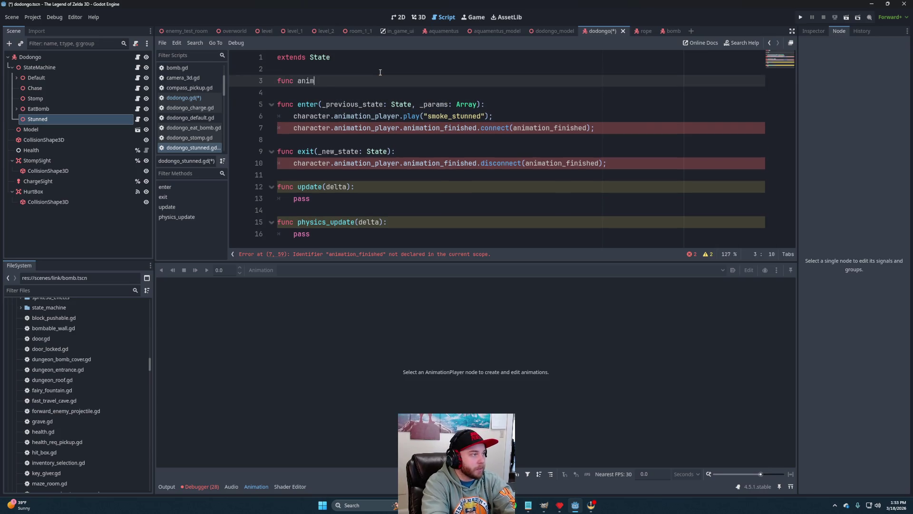
text(ation_finis)
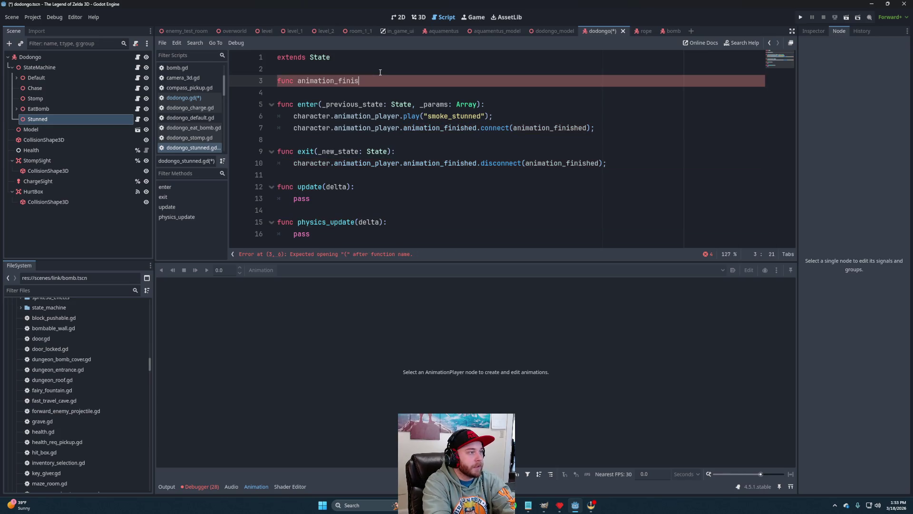
text(hed(anim):)
key(Return)
- In its body, call state_machine.change_state("Default") when anim == "smoke_stunned"
text(if )
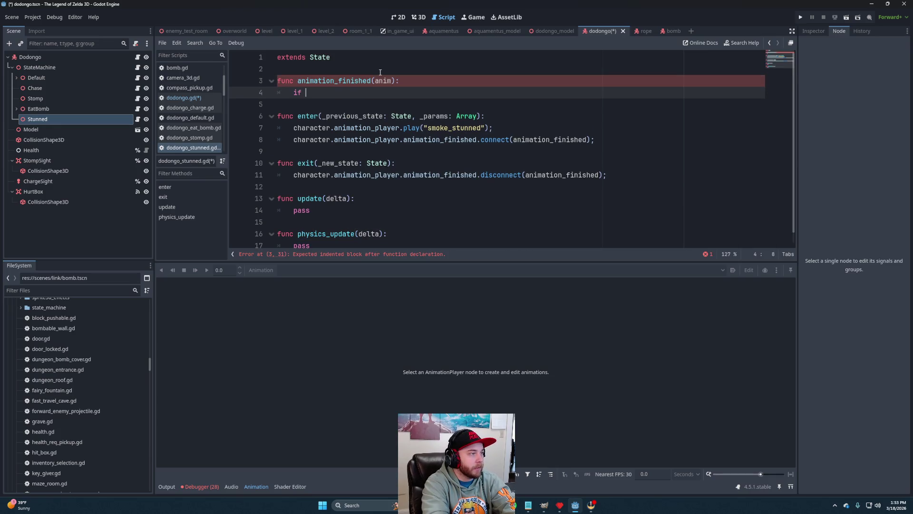
text(anim == ")
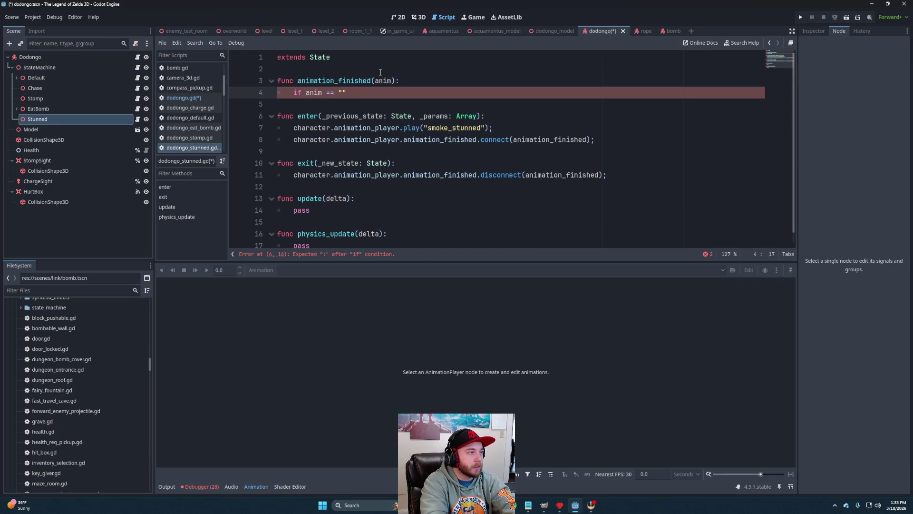
text(smoka)
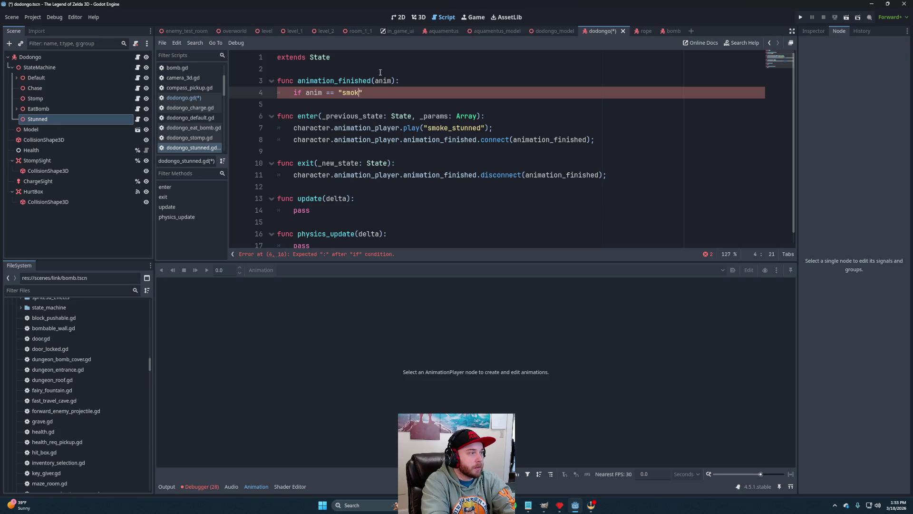
text(_stubn)
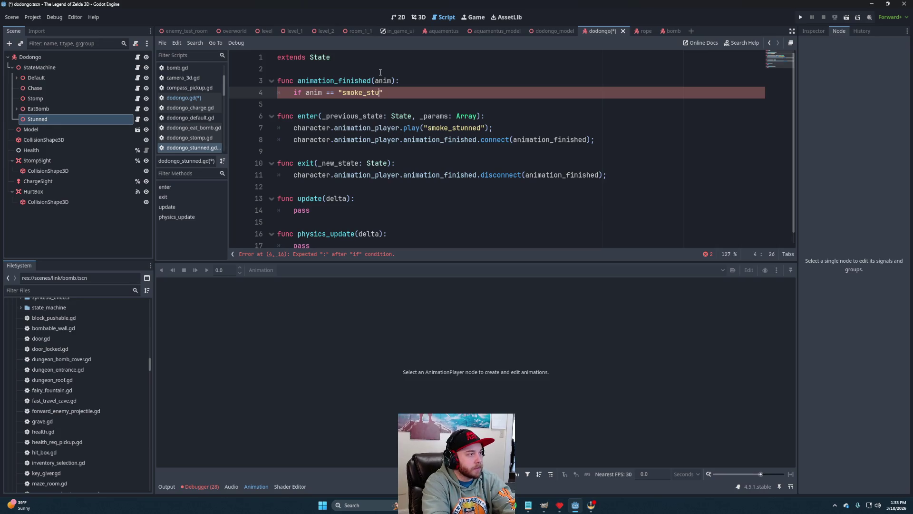
key(BackSpace)
key(BackSpace)
text(nned")
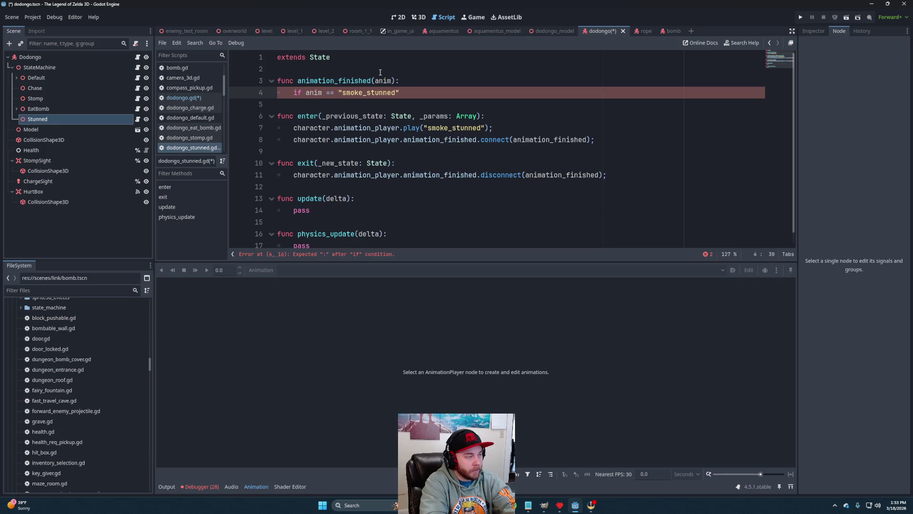
text(:)
key(Return)
text(sta)
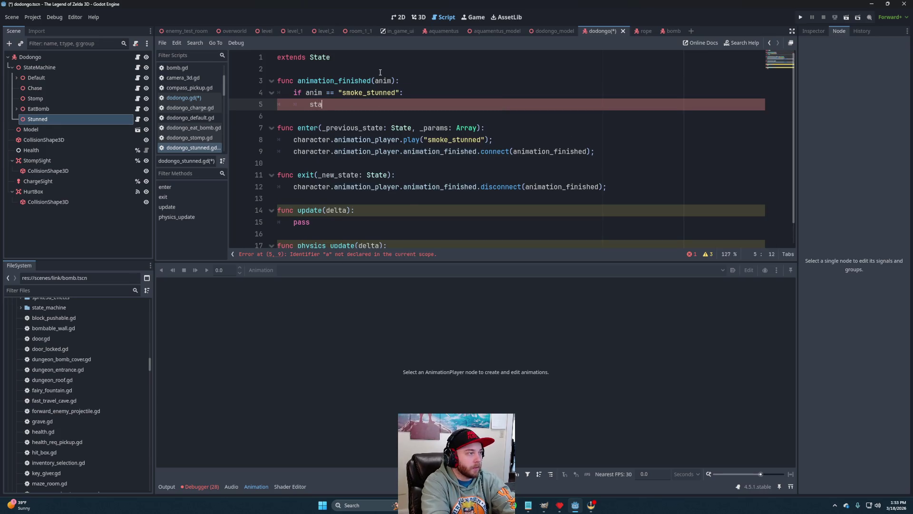
text(te_ma)
key(Return)
text(.ch)
key(Return)
text(")
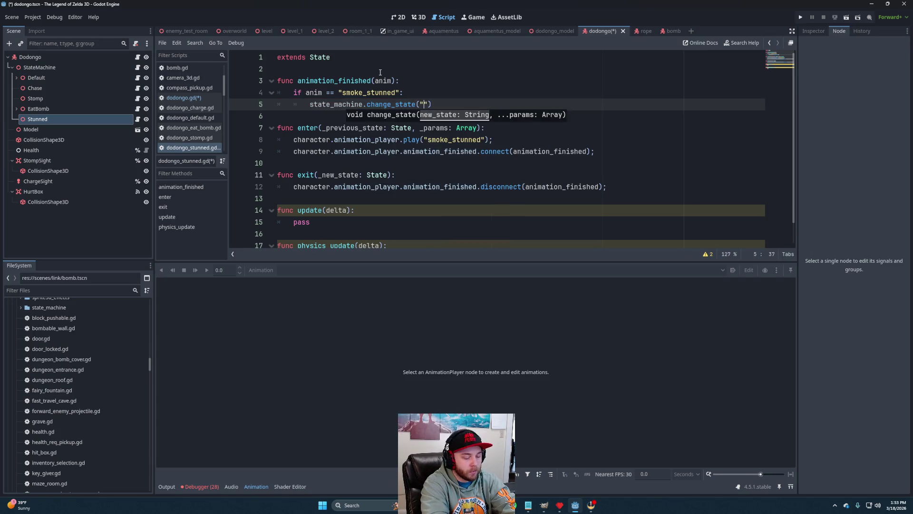
text(Default)
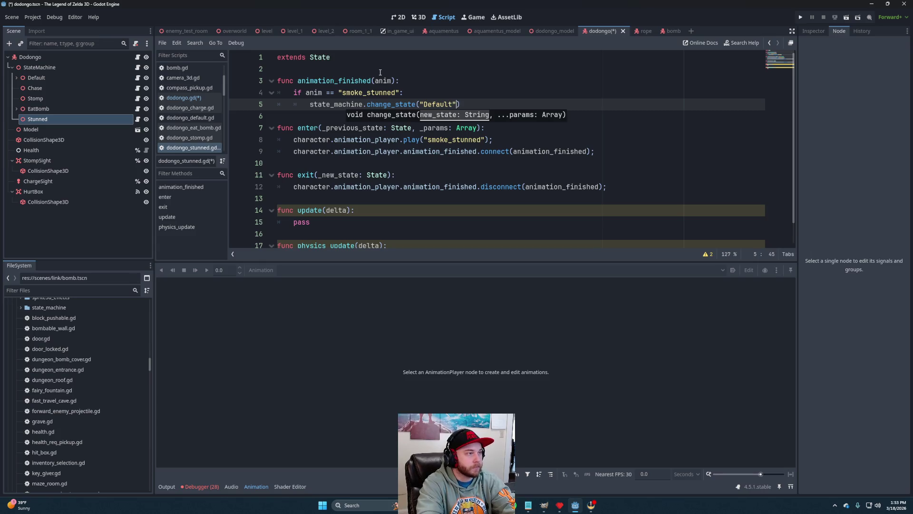
text(;)
click(606, 152)
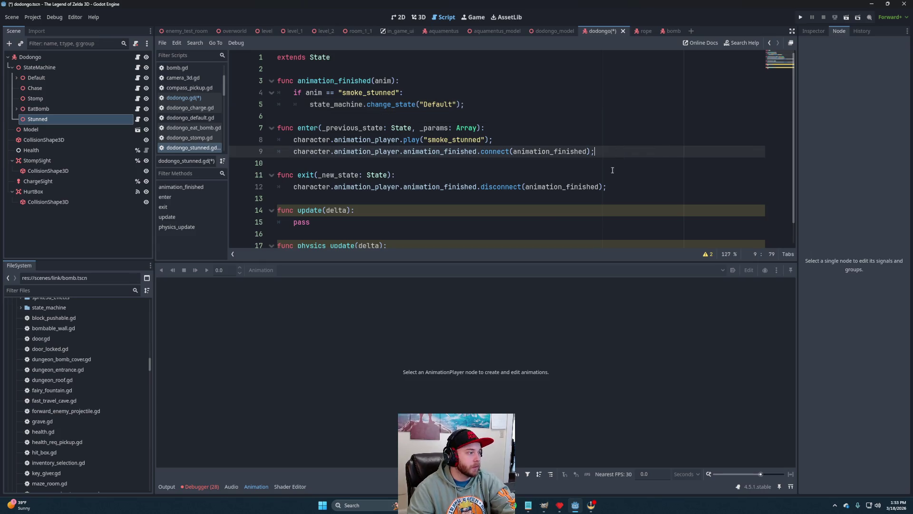
- Rename the delta parameters of update and physics_update to _delta
scroll(425, 175, down, 1)
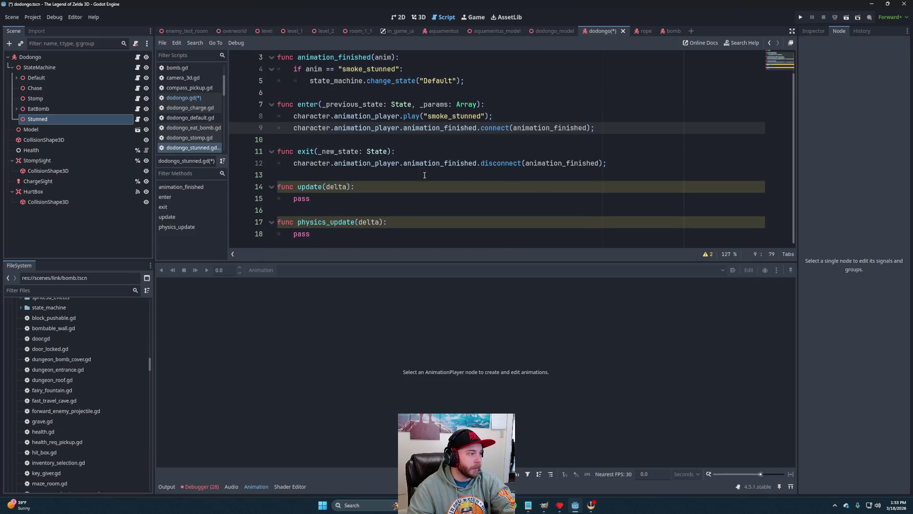
click(324, 186)
key(Delete)
text(_)
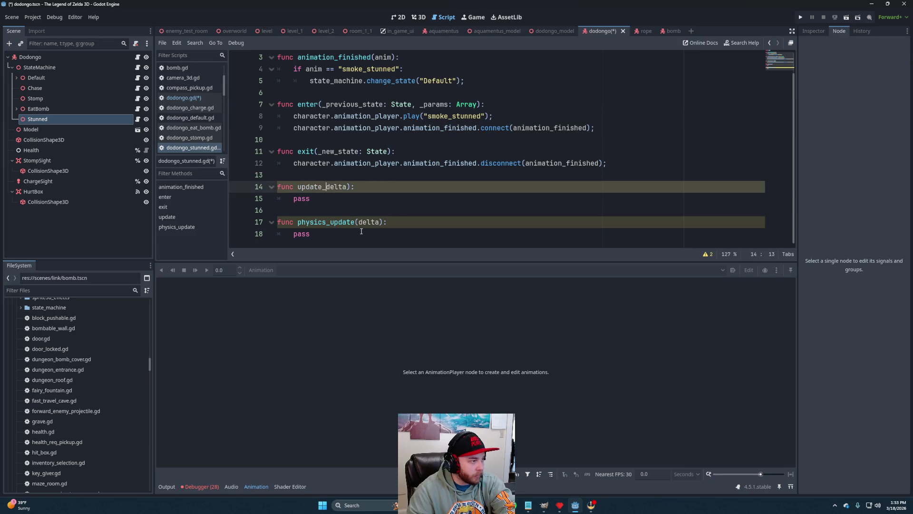
click(359, 222)
text(_)
click(434, 196)
click(423, 174)
scroll(426, 171, up, 2)
click(429, 160)
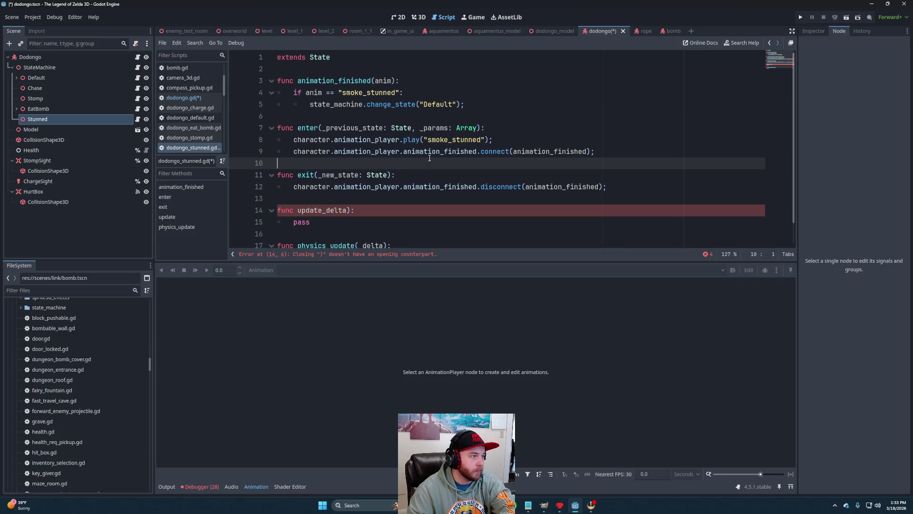
- Save dodongo_stunned.gd
click(594, 141)
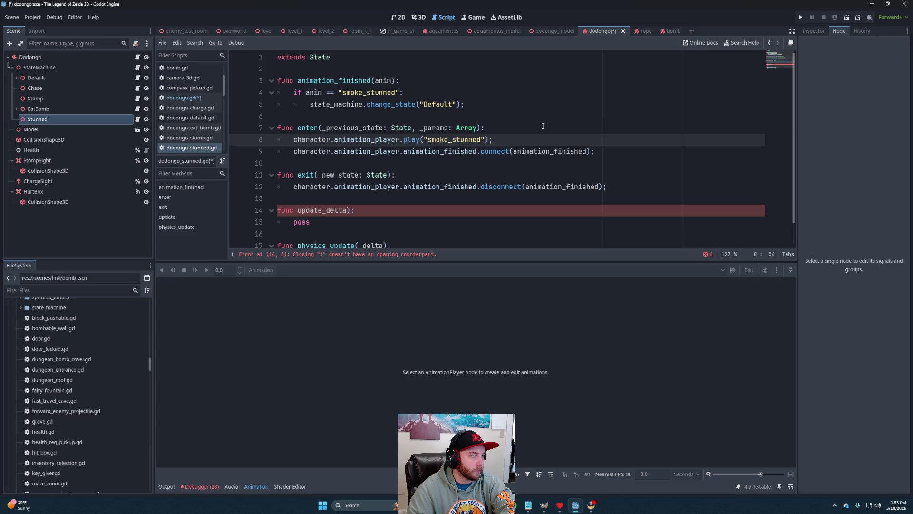
click(504, 105)
key(ctrl+s)
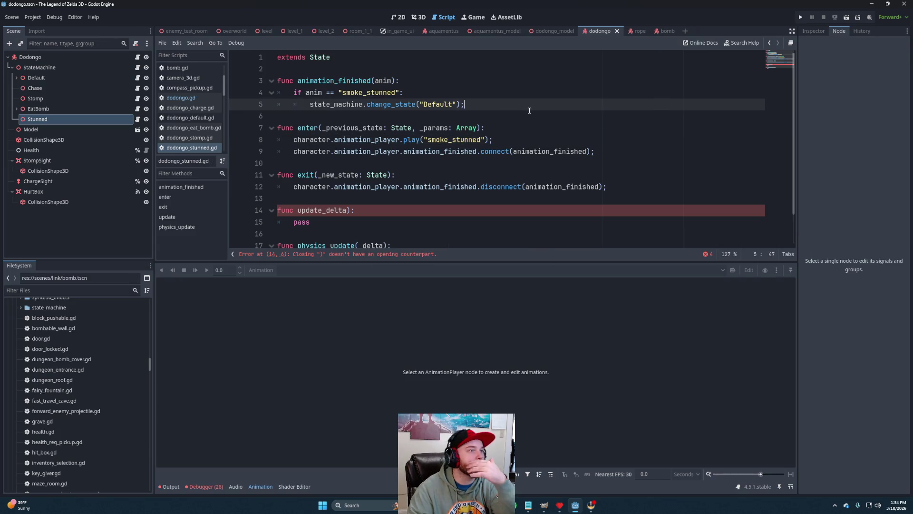
click(188, 29)
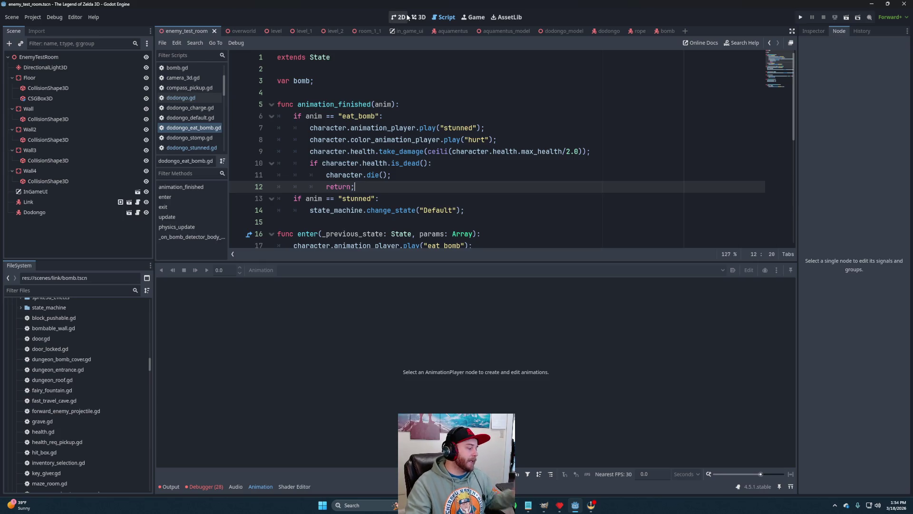
- After the failed run, restore the missing parenthesis in update(_delta), save, and rerun the scene
click(846, 17)
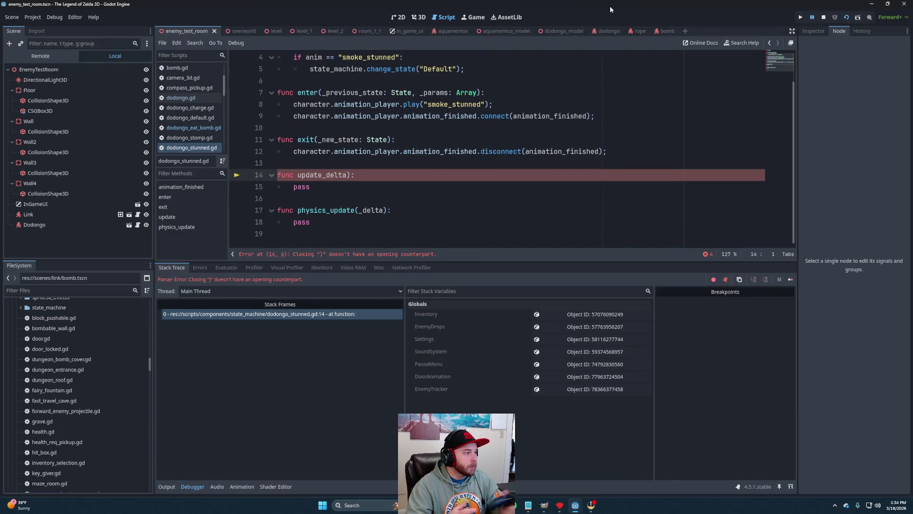
click(823, 18)
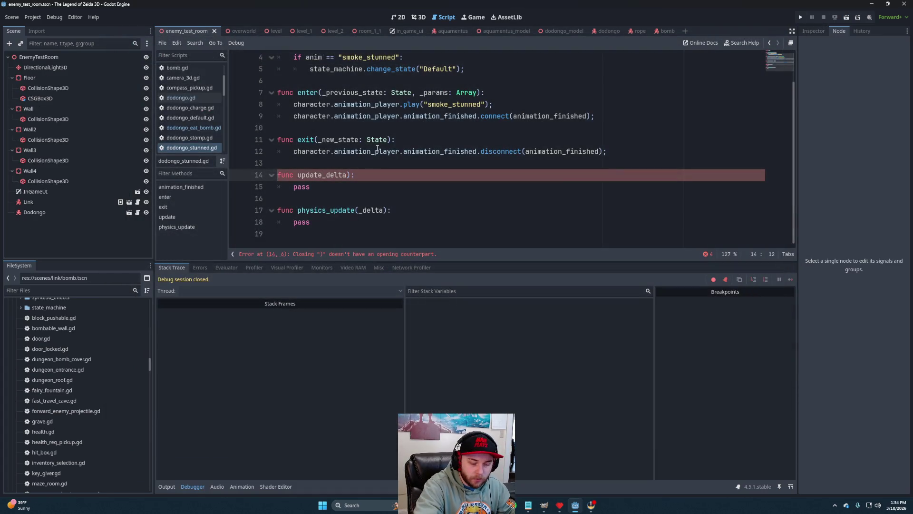
key(BackSpace)
text(()
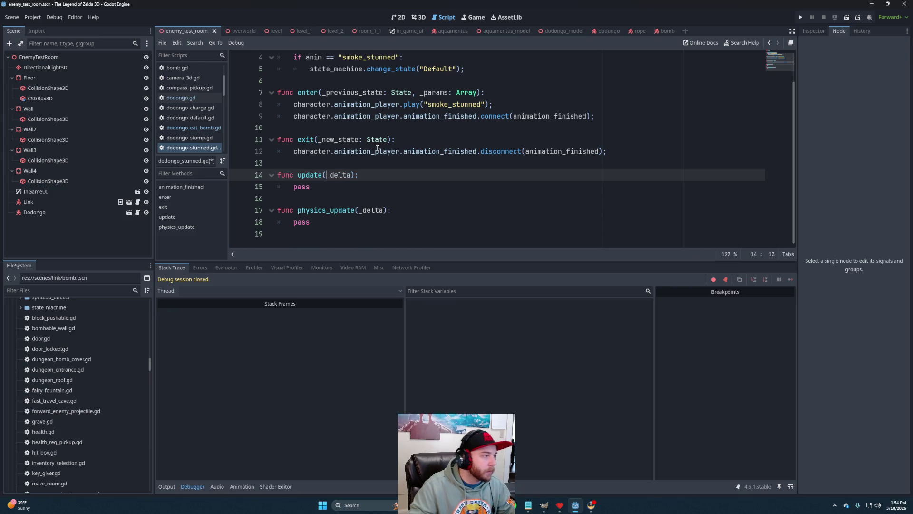
key(ctrl+s)
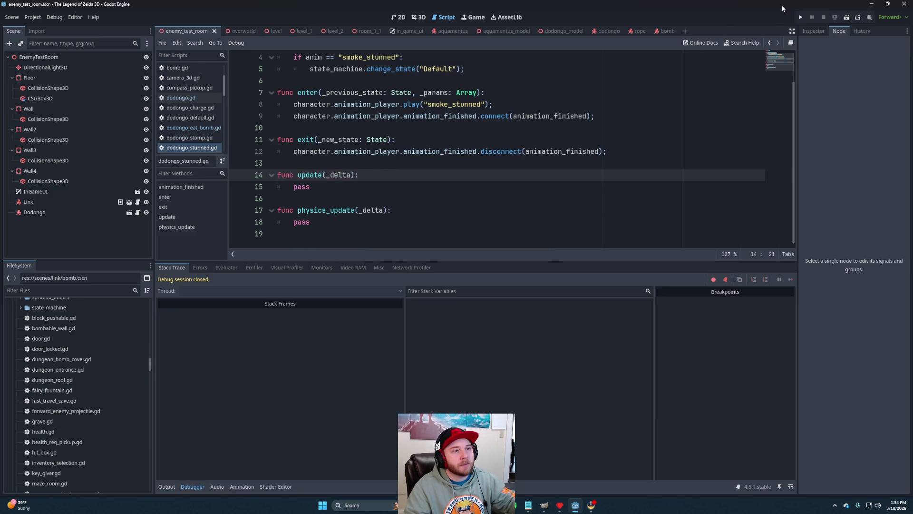
click(846, 18)
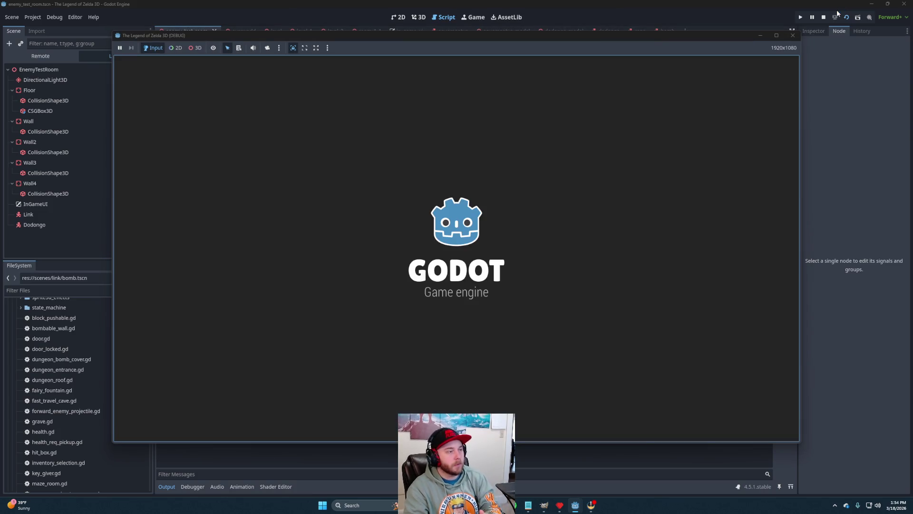
- Assign the bomb to X in the inventory, defeat the Dodongo with the sword, then stop the game
key(Return)
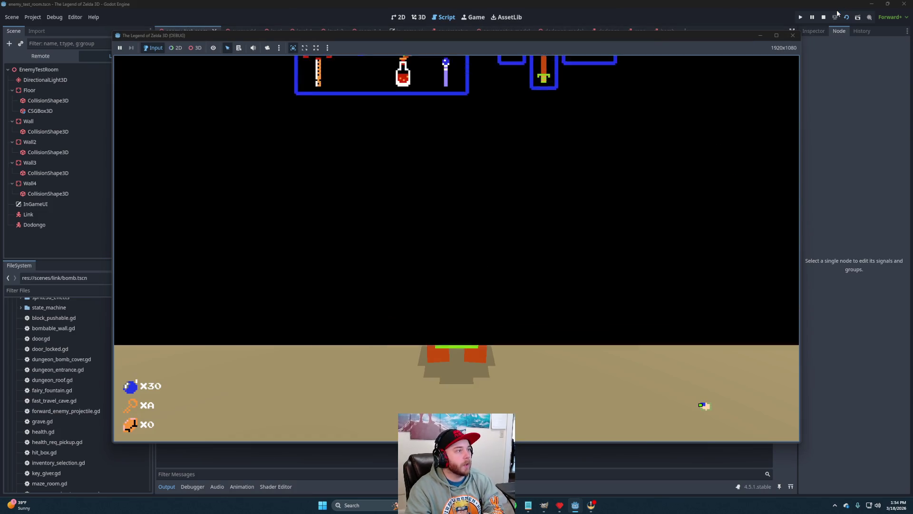
key(Right)
key(x)
key(Return)
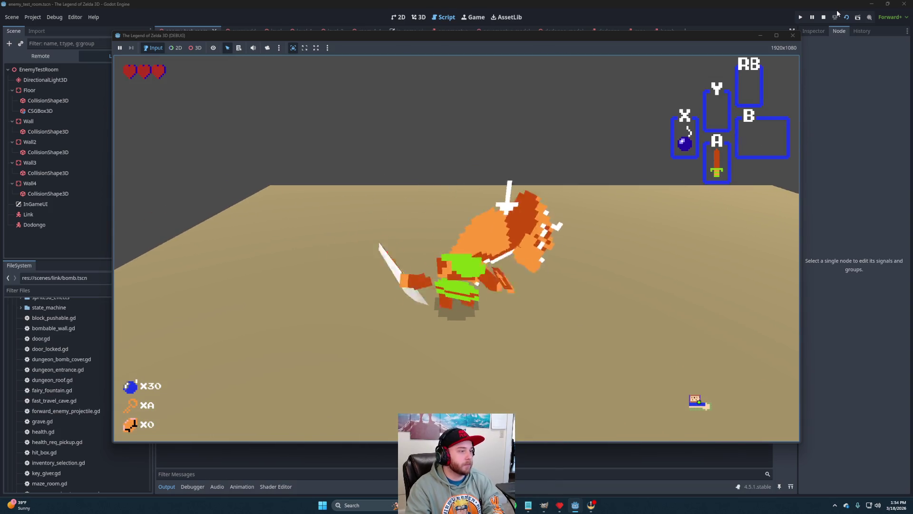
key(space)
key(Up)
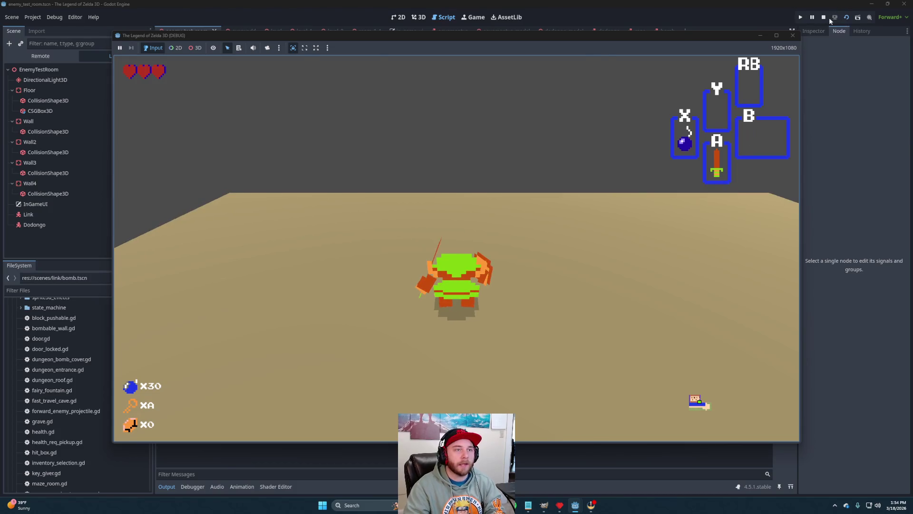
click(822, 18)
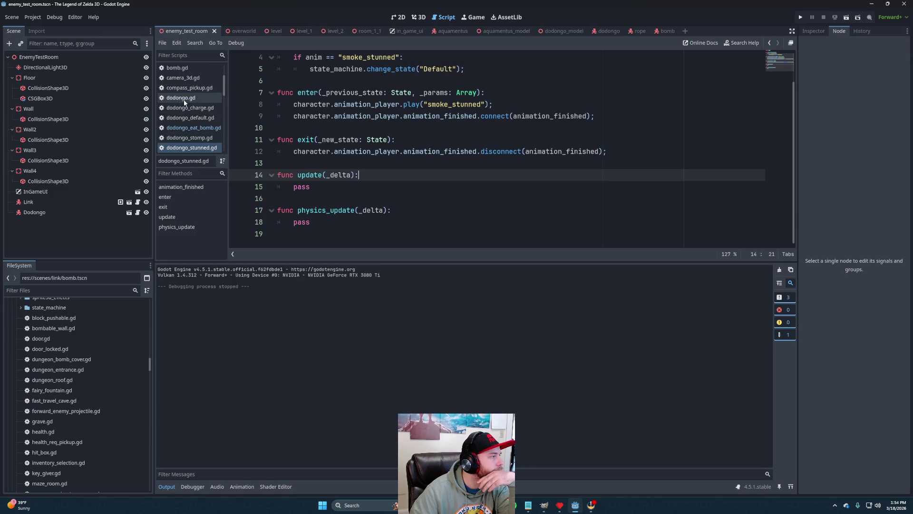
- Add character.velocity.x = 0 and character.velocity.z = 0 lines to dodongo_stomp.gd's physics_update
click(194, 138)
scroll(373, 198, down, 1)
scroll(373, 199, up, 1)
scroll(372, 198, down, 1)
click(345, 184)
text(characte)
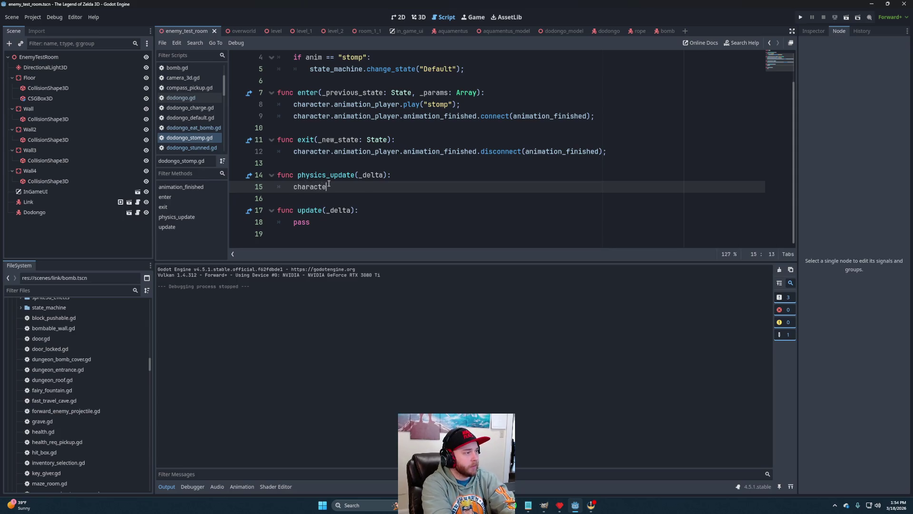
text(r.veloc)
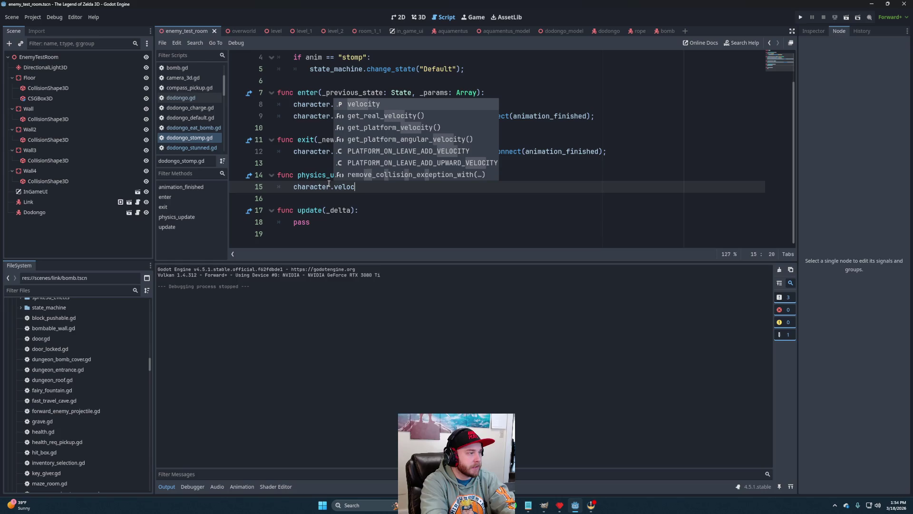
text(ity.)
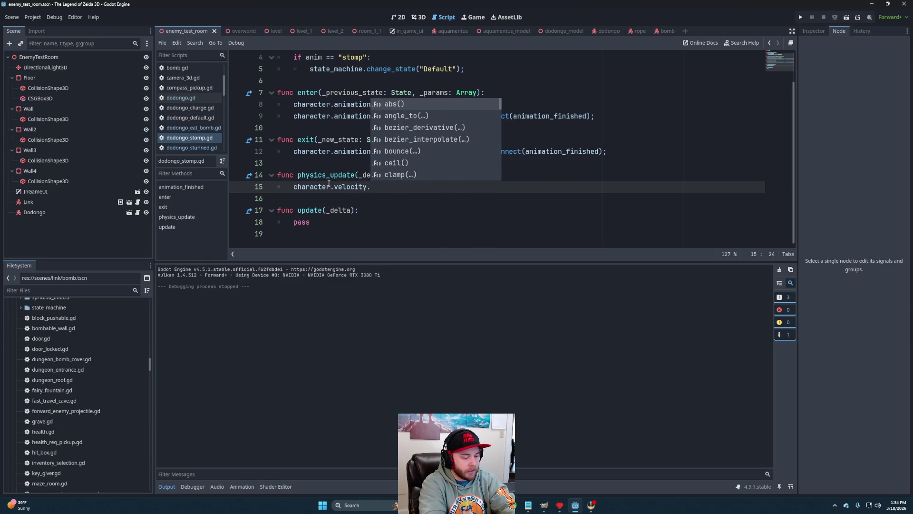
text(x = 0;)
key(Return)
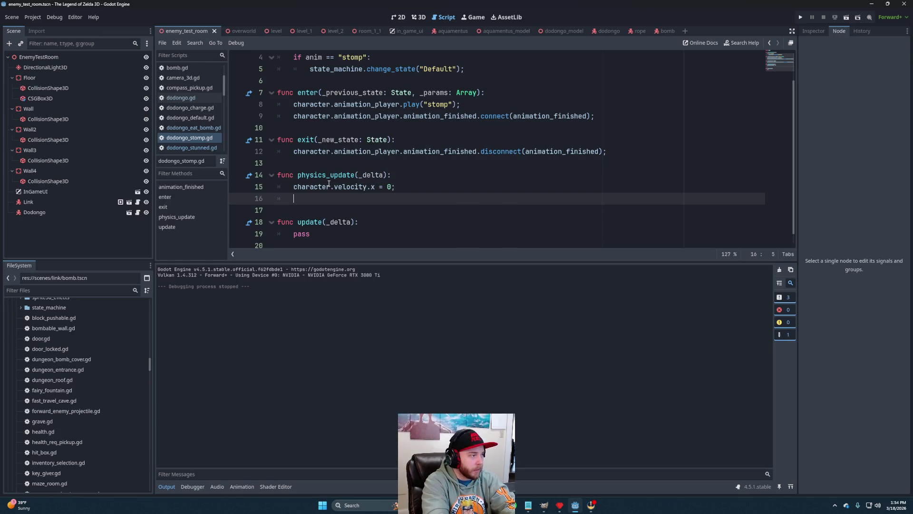
text(character.velocity.)
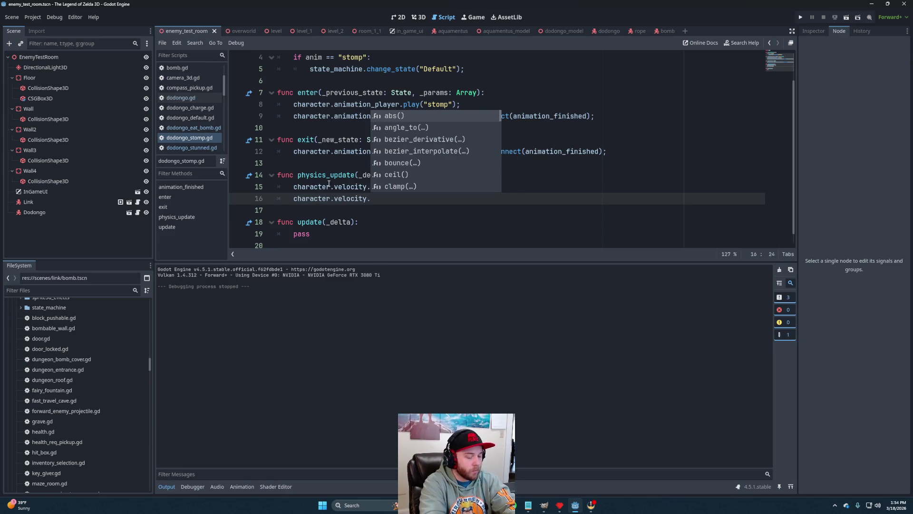
text(z = 0;)
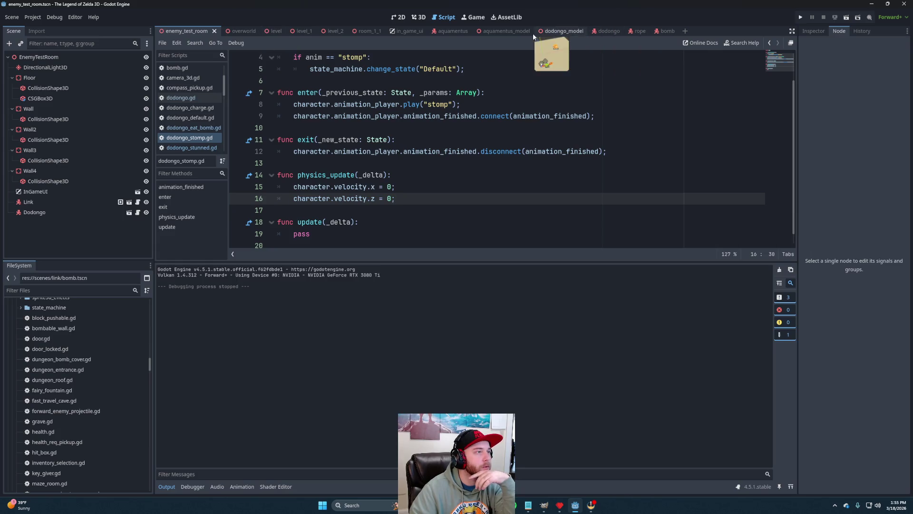
click(603, 29)
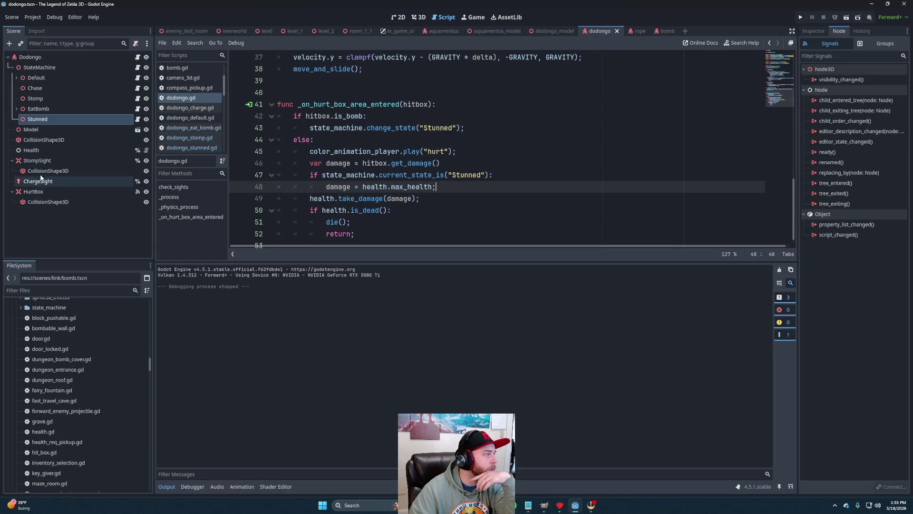
- Enable collision layer 3 and mask 2 on the HurtBox, save, and run the enemy test room
click(41, 195)
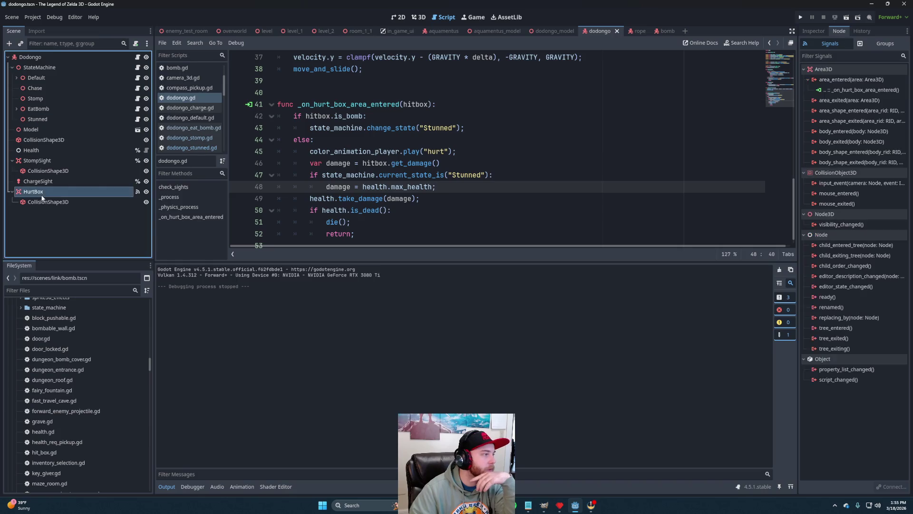
click(814, 30)
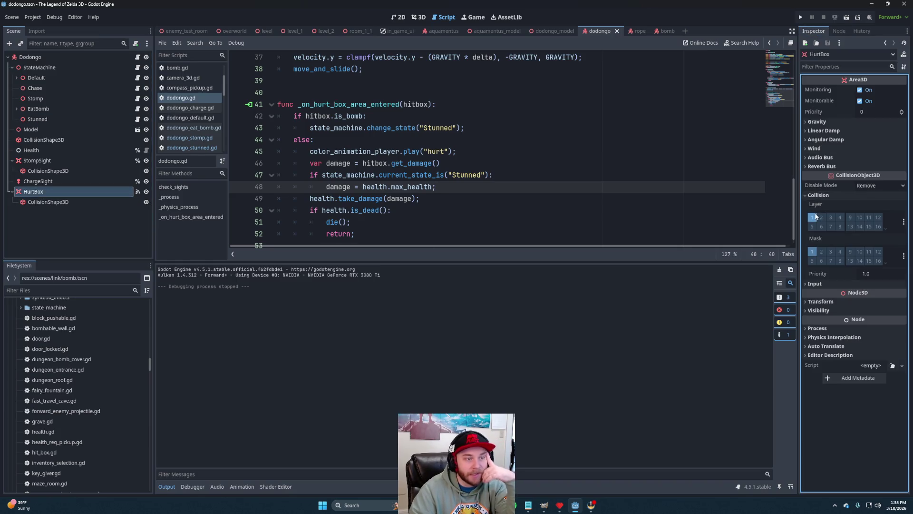
click(830, 218)
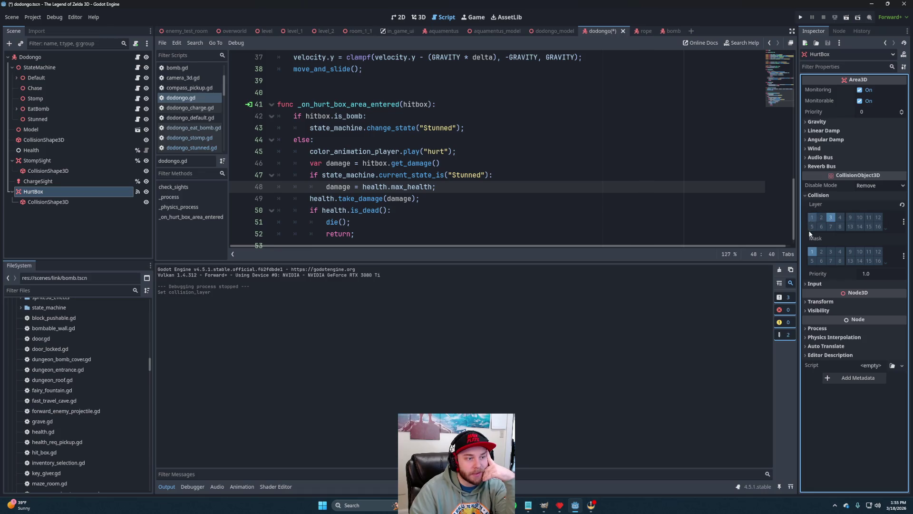
click(821, 252)
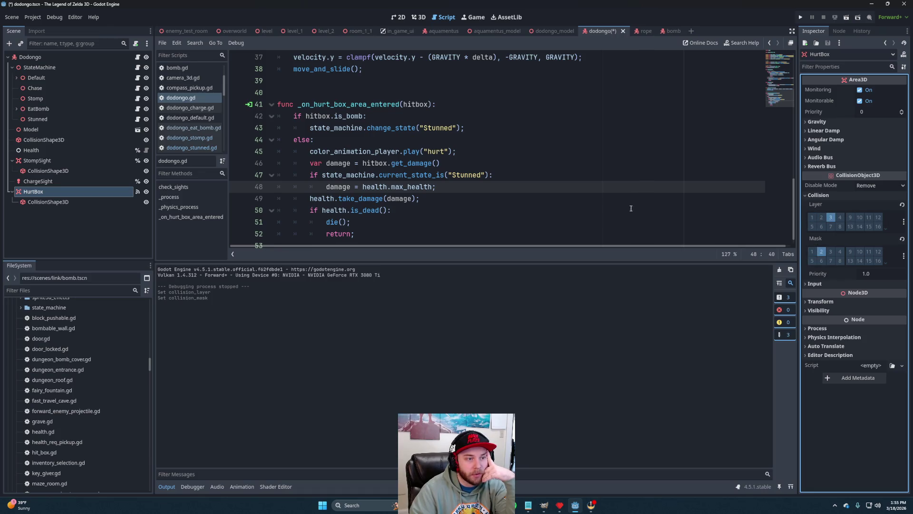
click(472, 168)
key(ctrl+s)
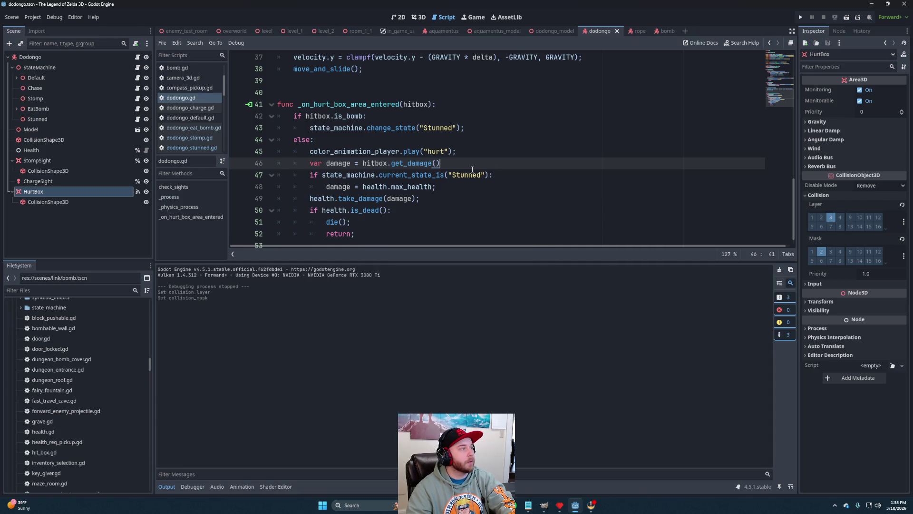
click(205, 32)
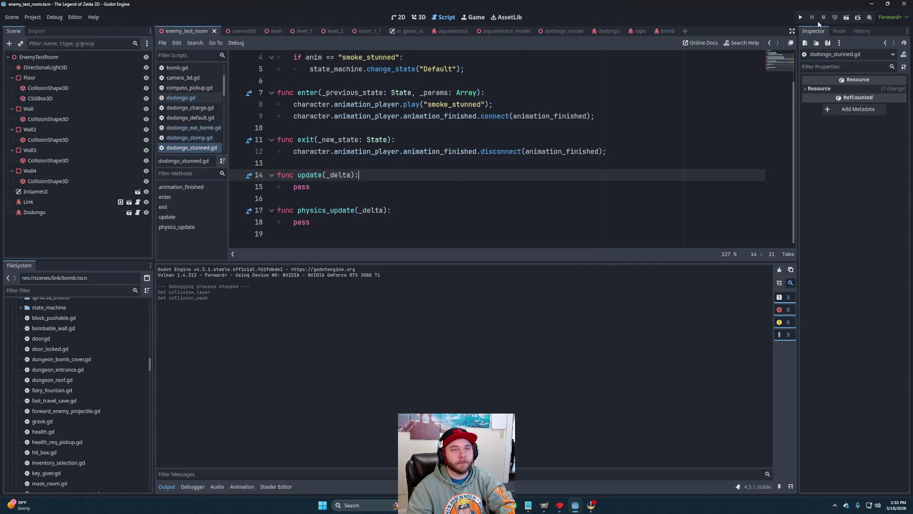
click(847, 19)
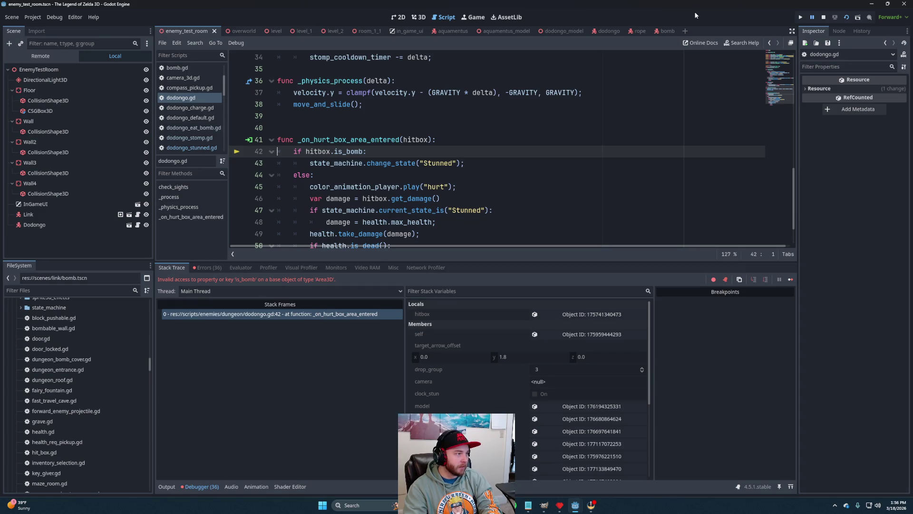
- Stop the crashed game and open a new line after line 41 in dodongo.gd's hurt-box handler
click(823, 18)
click(472, 136)
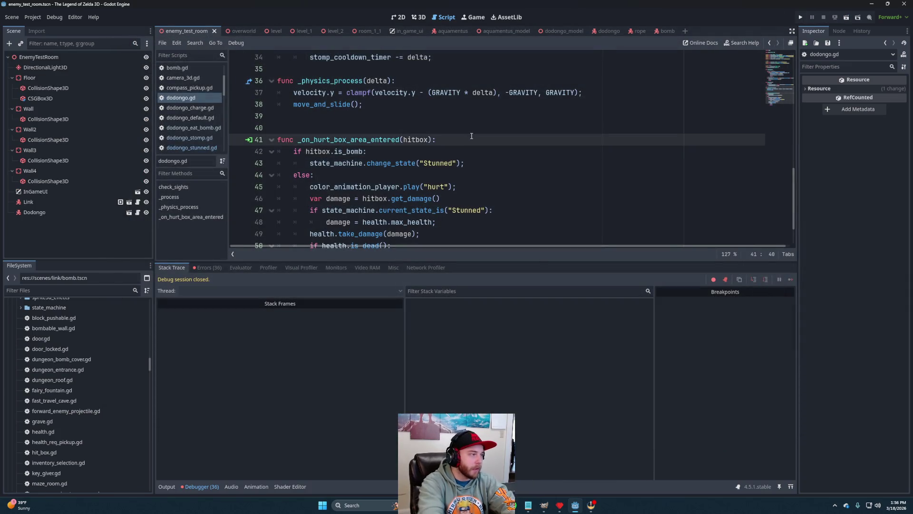
key(Return)
text(if hit)
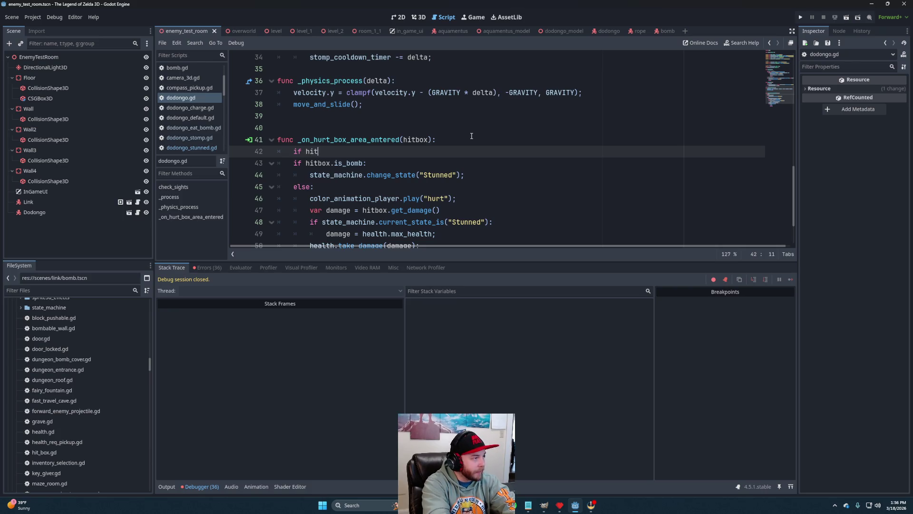
- Complete line 42 as "if not hitbox is HitBox: return;" and save
text(b)
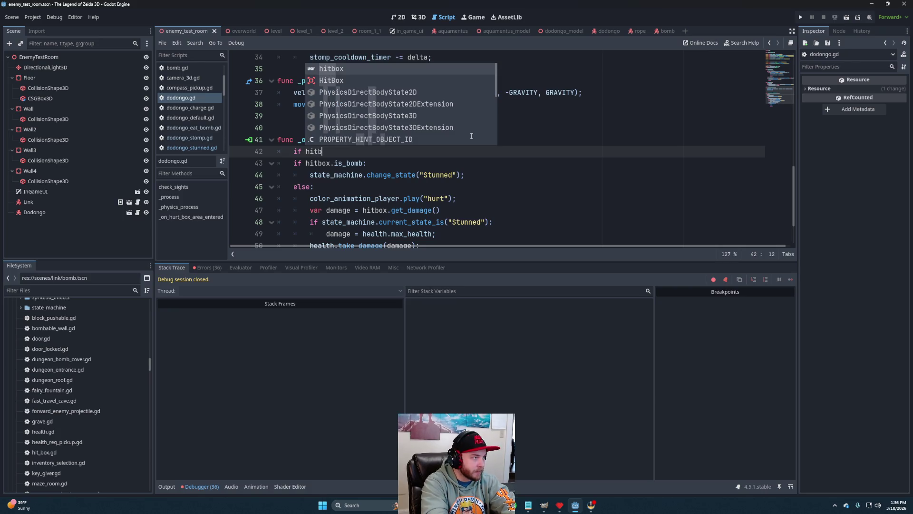
key(Return)
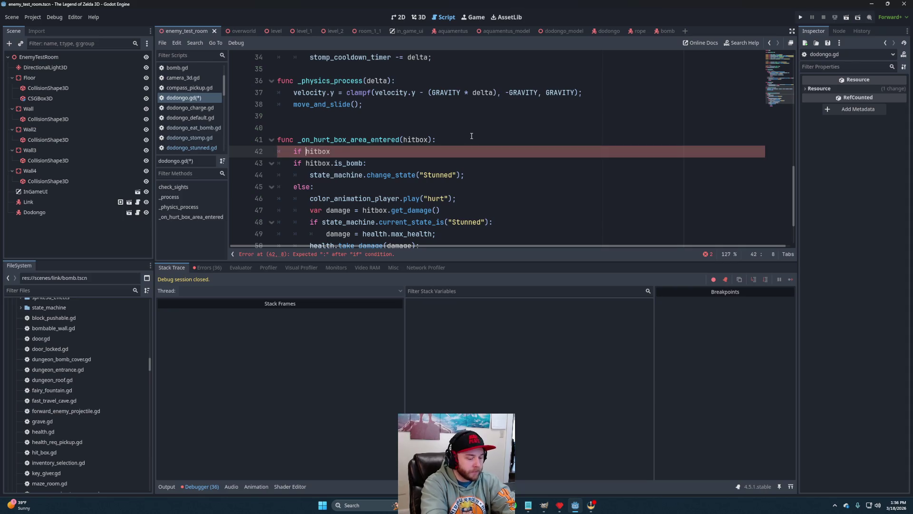
key(Right)
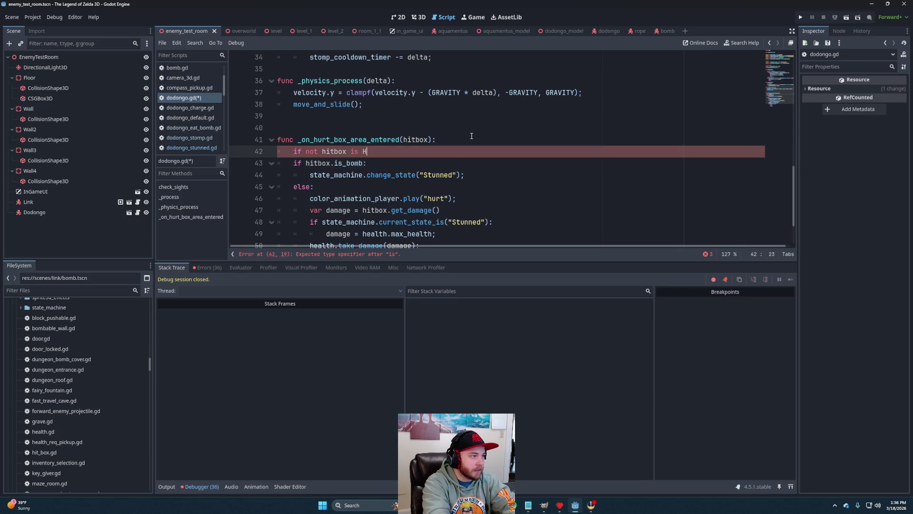
text(i)
key(Return)
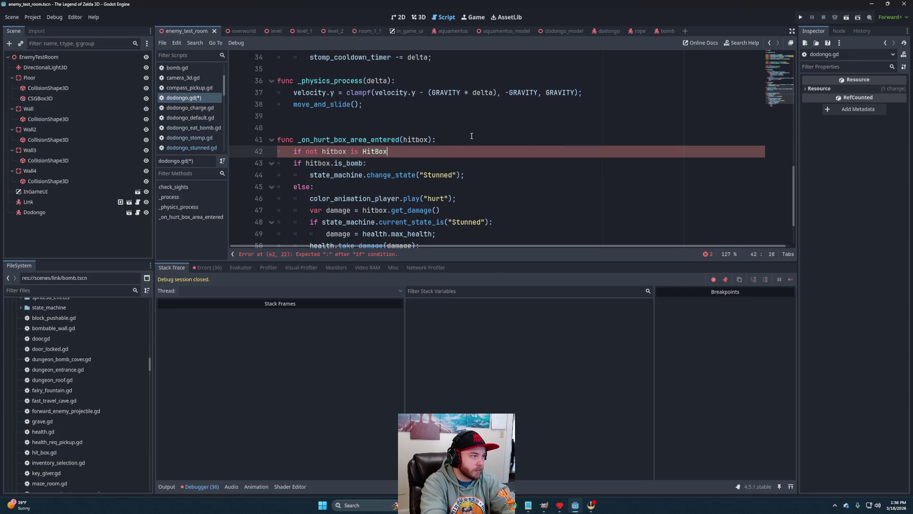
text(: return;)
key(ctrl+s)
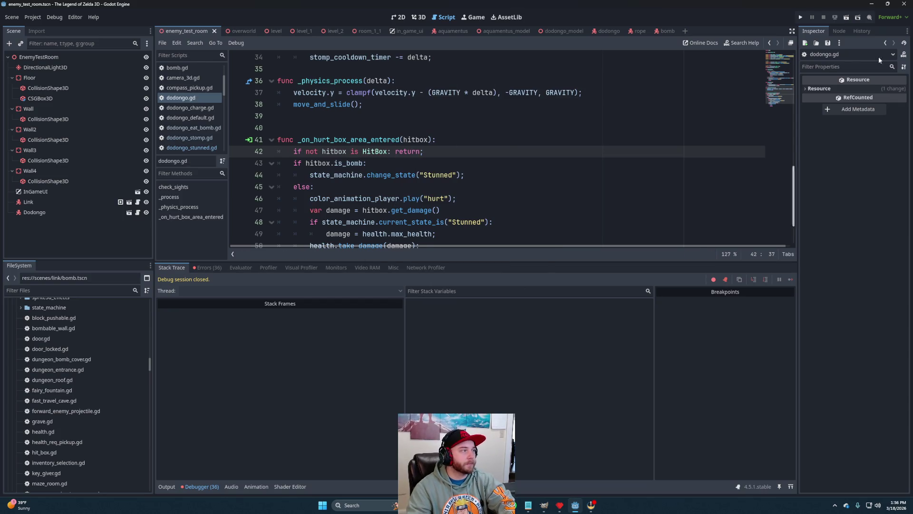
- Run the enemy test room and equip the bomb from the inventory
click(846, 18)
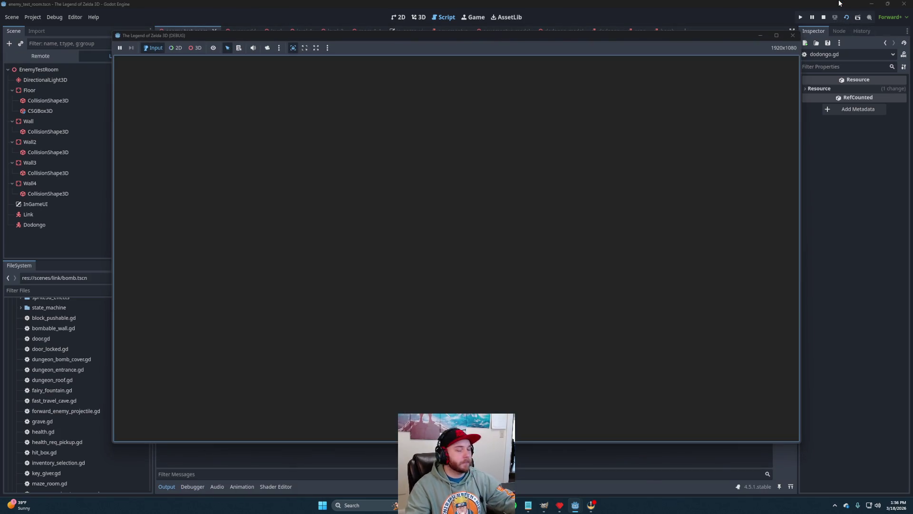
key(space)
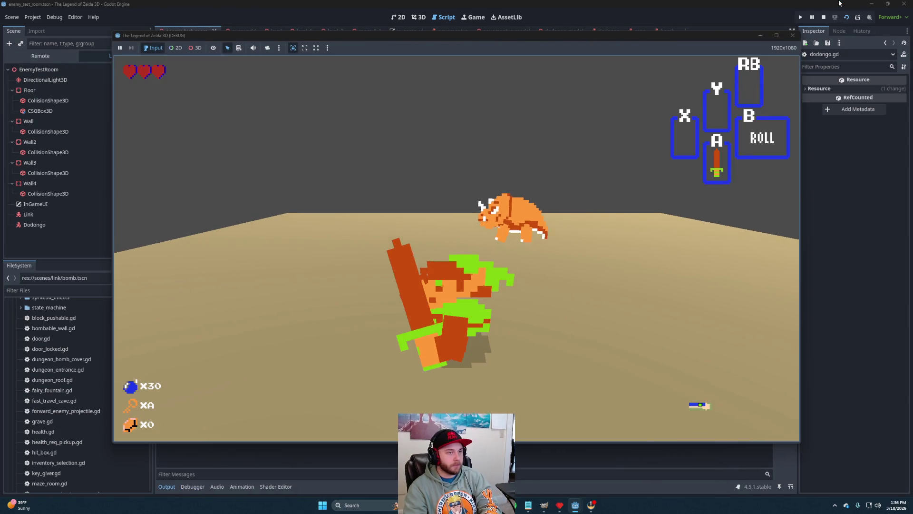
key(Tab)
key(Left)
key(Left)
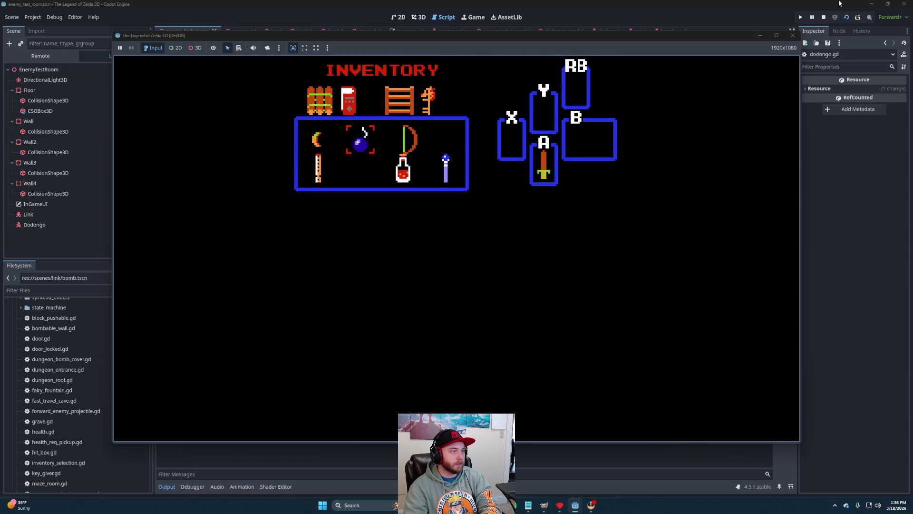
key(x)
key(Tab)
- Throw bombs at the Dodongo, collect its heart drop, and stop the game
key(x)
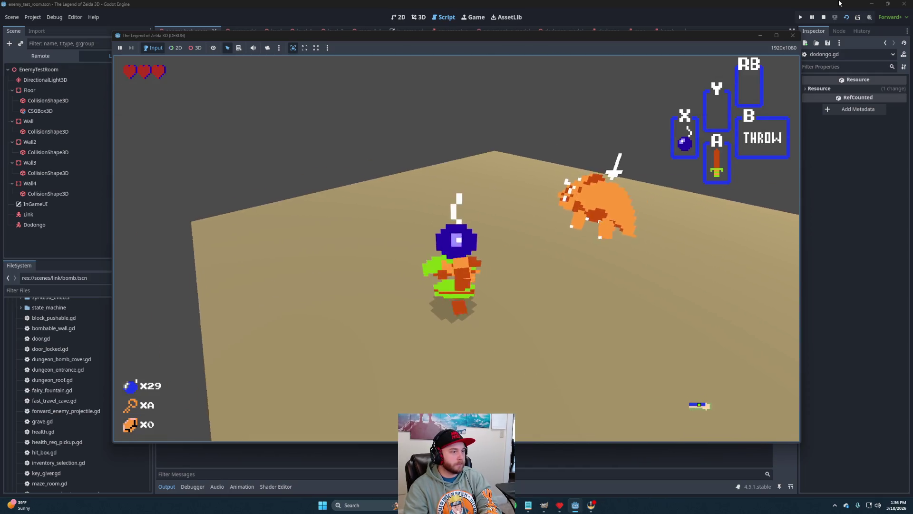
key(Left)
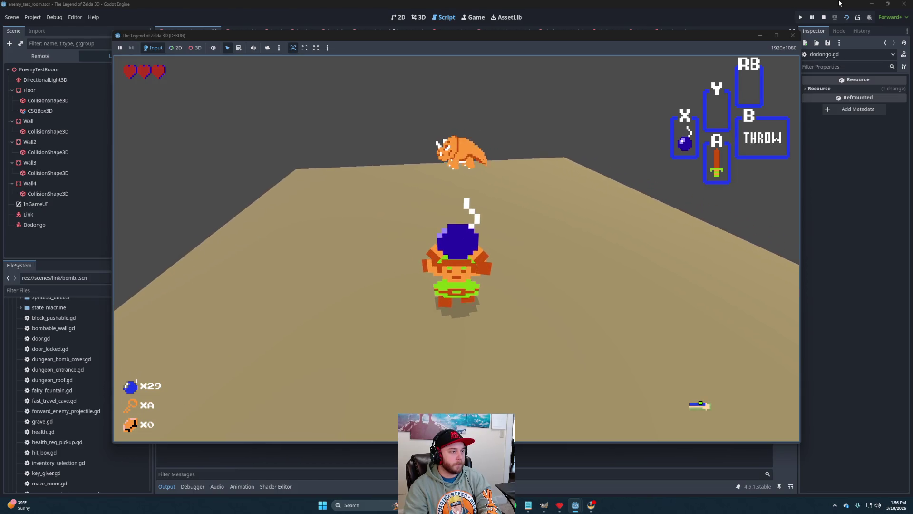
key(x)
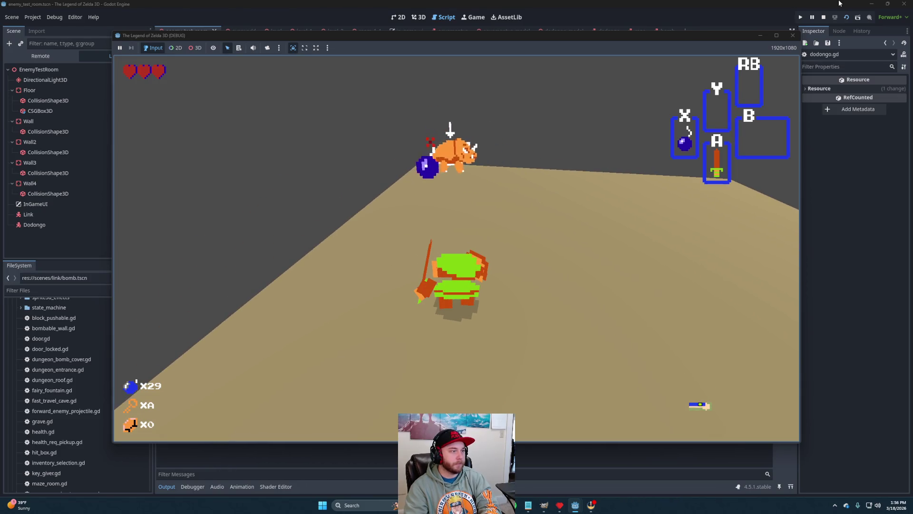
key(Right)
key(x)
key(x)
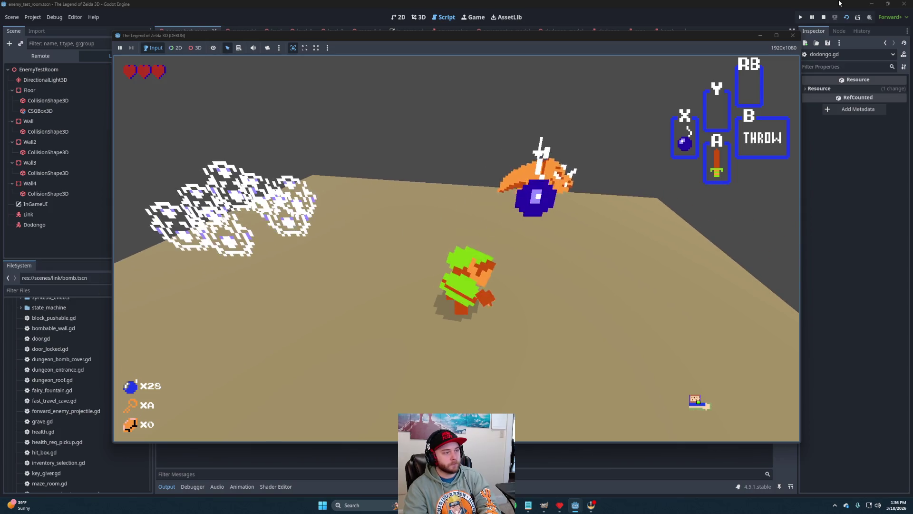
key(x)
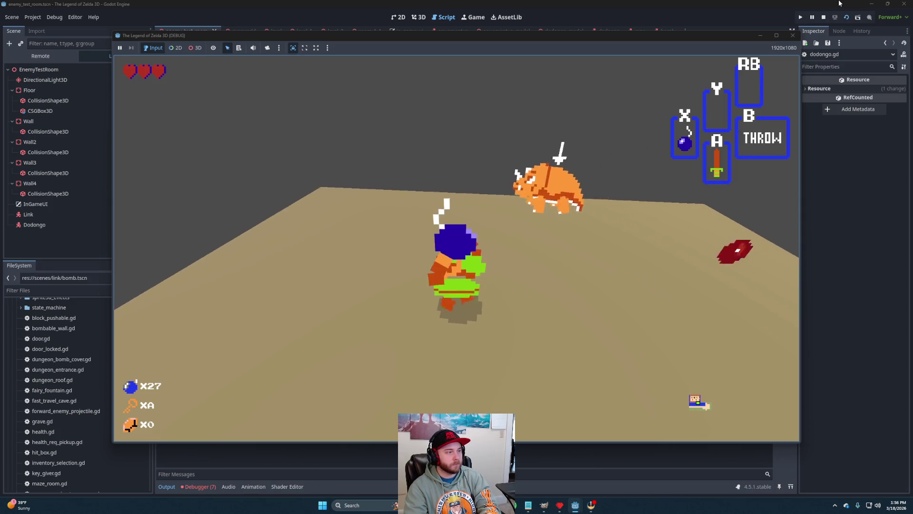
key(x)
key(x)
key(x)
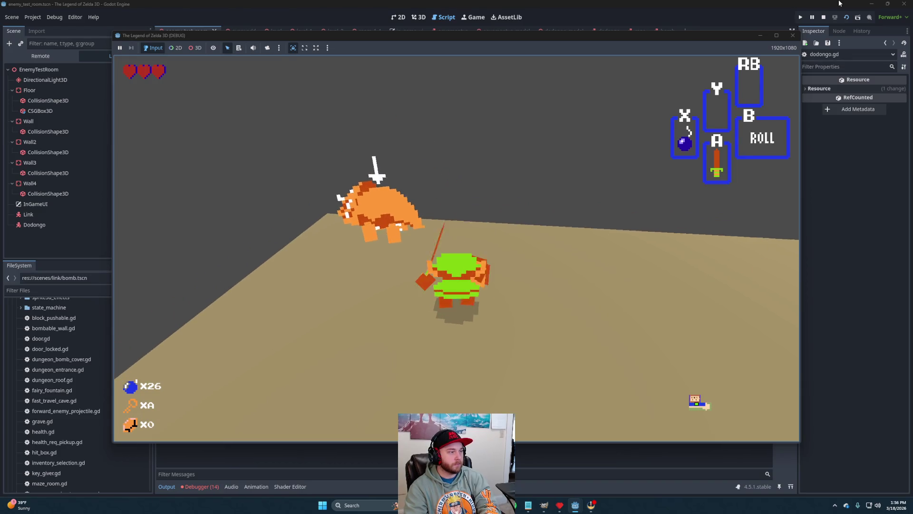
key(x)
key(x)
key(w)
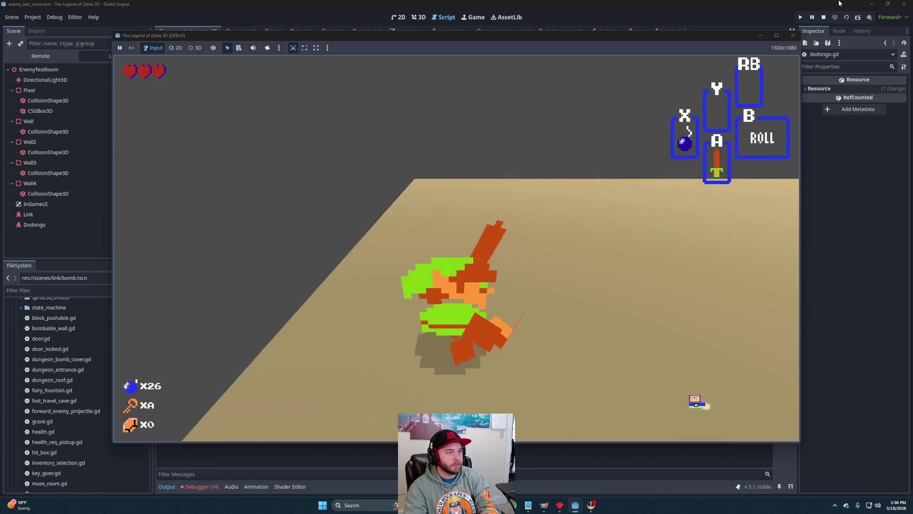
click(826, 17)
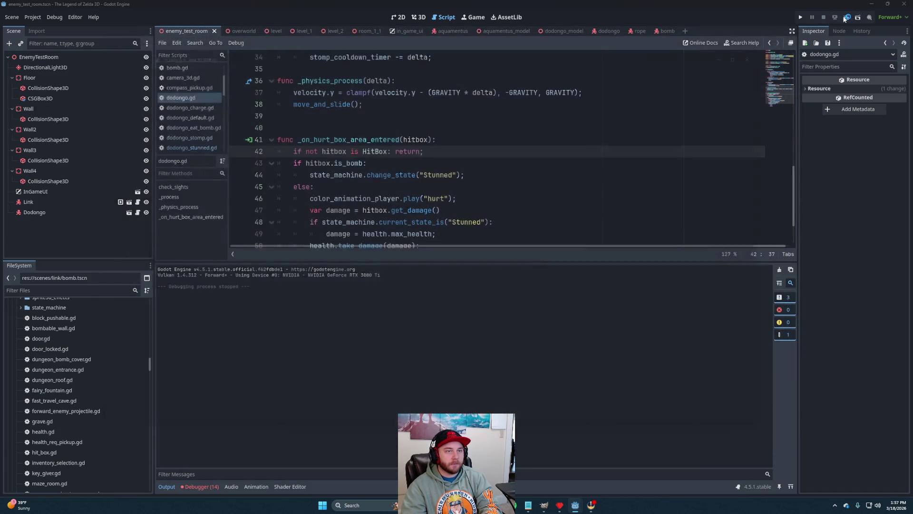
- Run the scene once more, play briefly, and stop the game
click(845, 18)
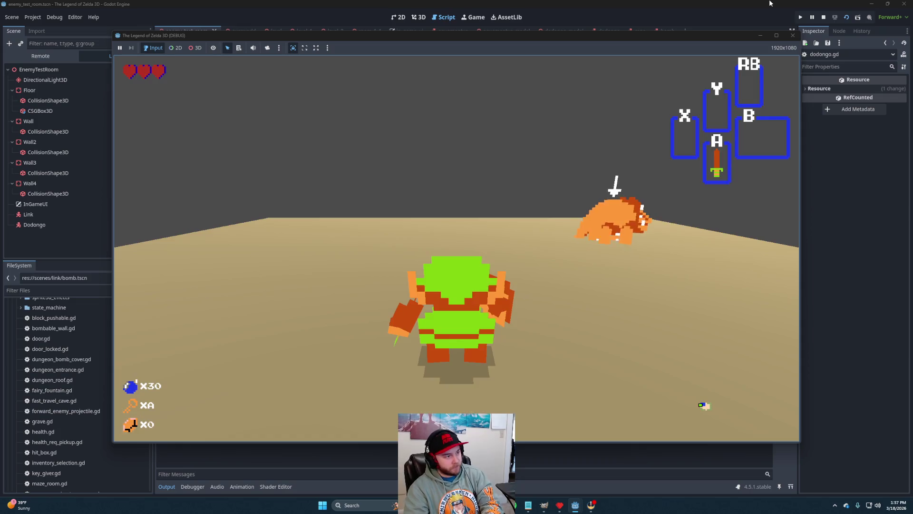
key(Return)
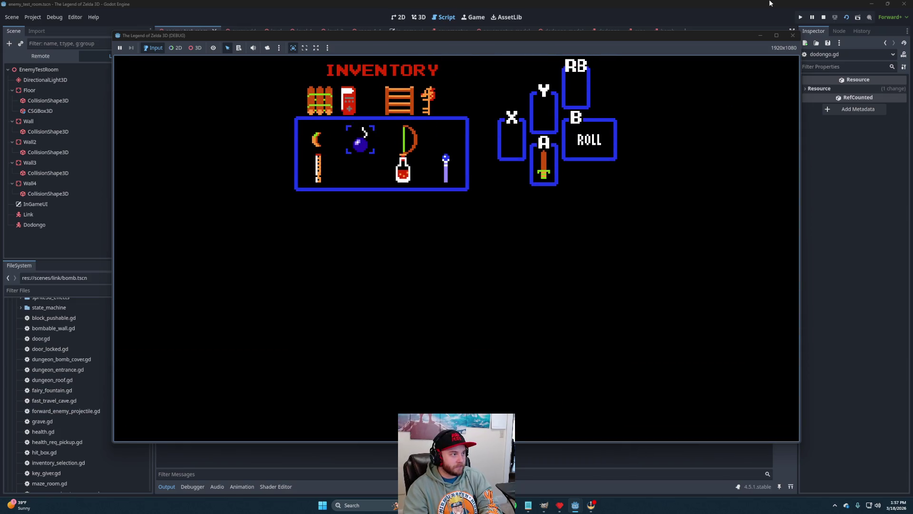
key(Return)
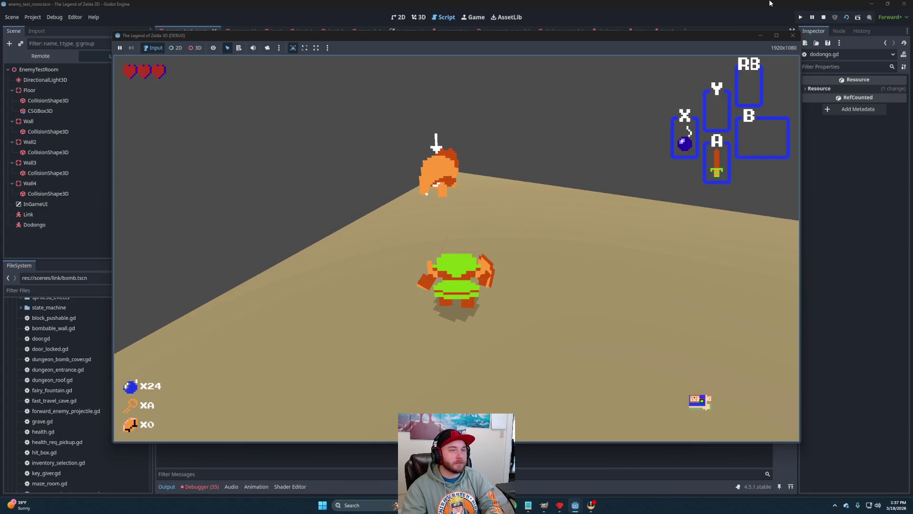
click(823, 17)
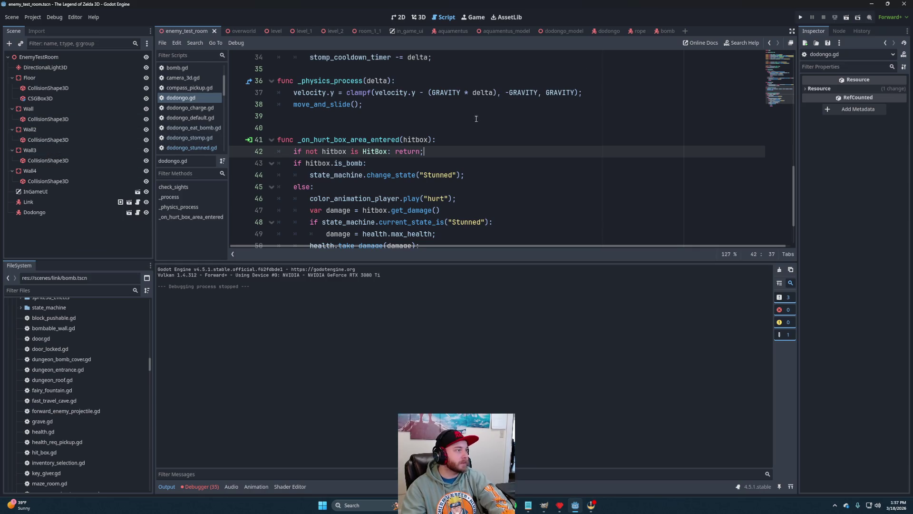
- Paste dodongo_stomp.gd's velocity.x and velocity.z zeroing lines over pass in dodongo_stunned.gd's physics_update
scroll(189, 101, down, 1)
scroll(189, 104, up, 1)
scroll(192, 112, up, 1)
click(197, 115)
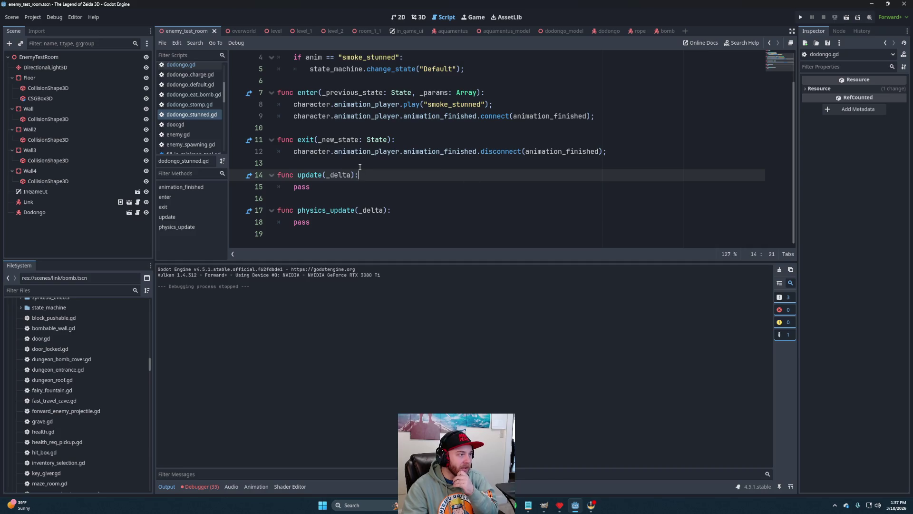
click(340, 224)
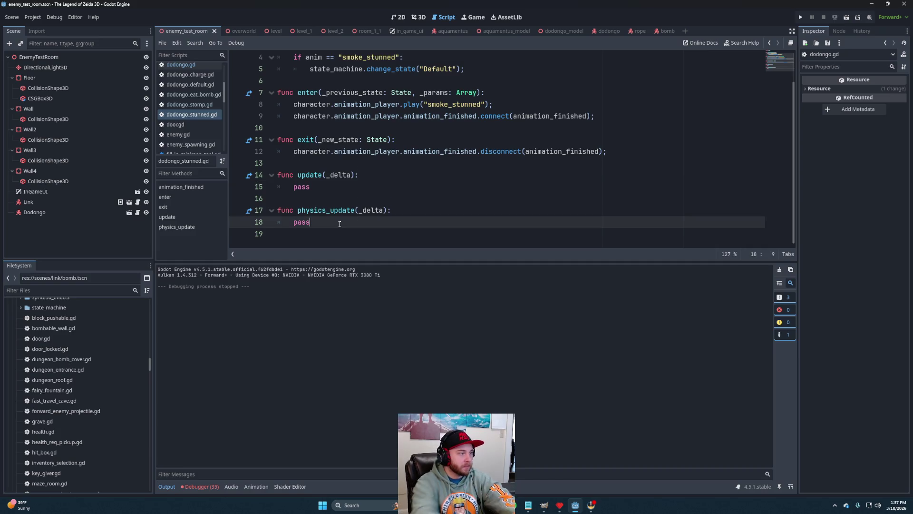
click(196, 105)
shift+click(303, 187)
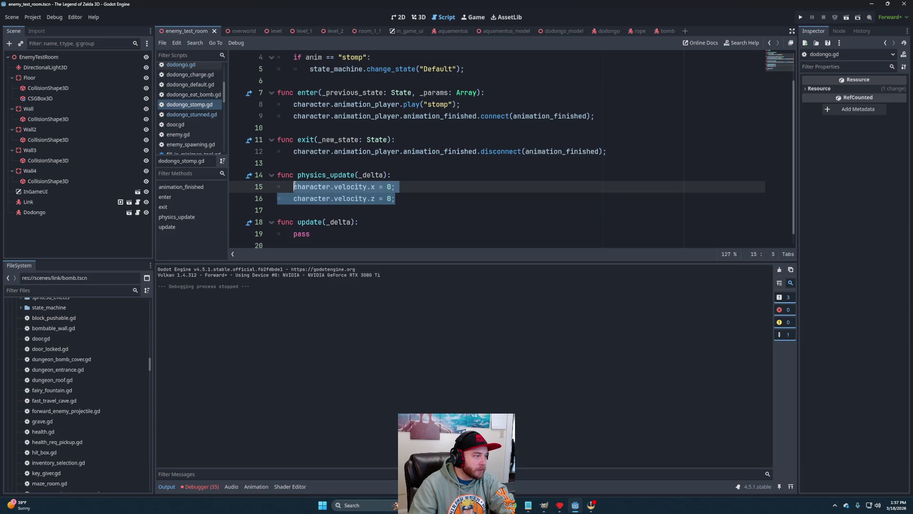
key(alt+Left)
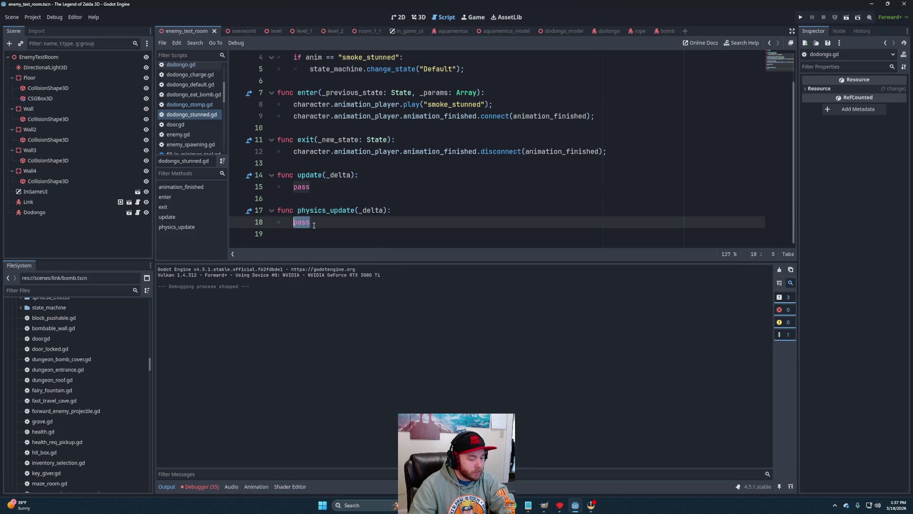
text(character.velocity.x = 0; 	character.velocity.z = 0;)
click(419, 207)
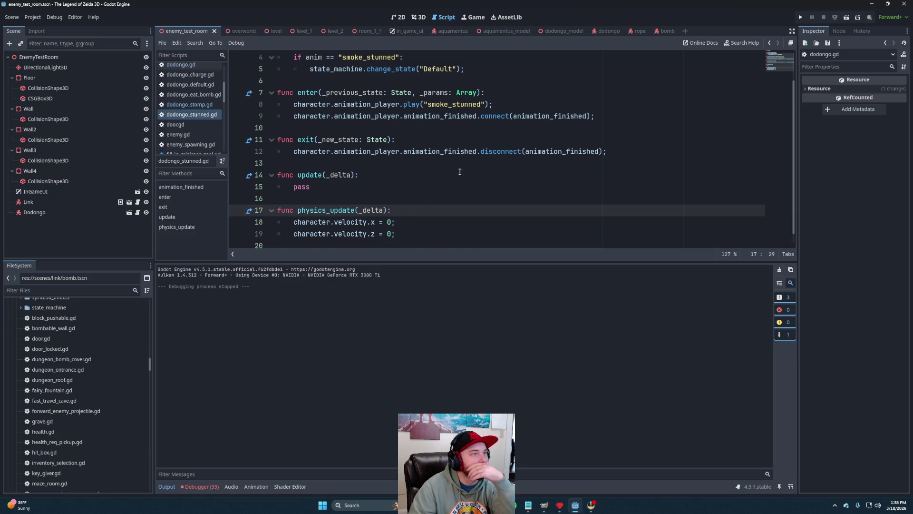
click(554, 31)
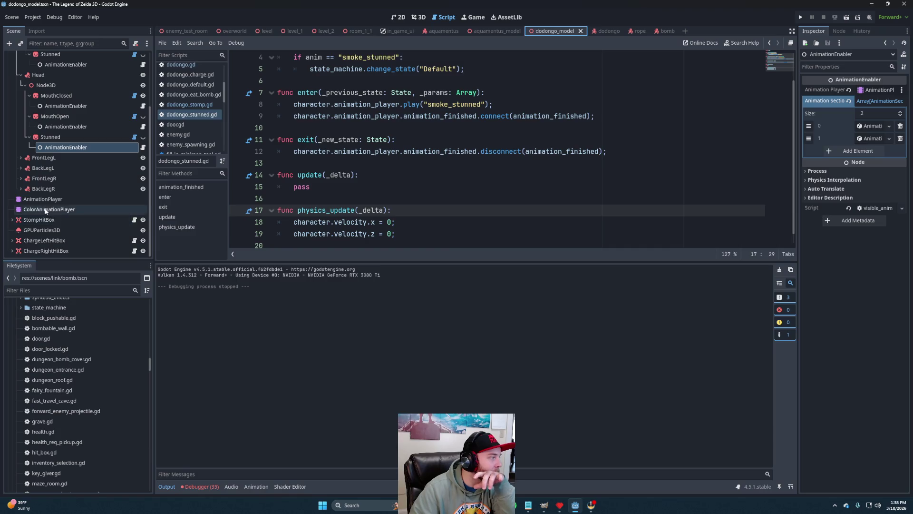
- Lengthen smoke_stunned to 2.0 seconds, save dodongo_model, and return to enemy_test_room
scroll(53, 209, down, 5)
click(46, 200)
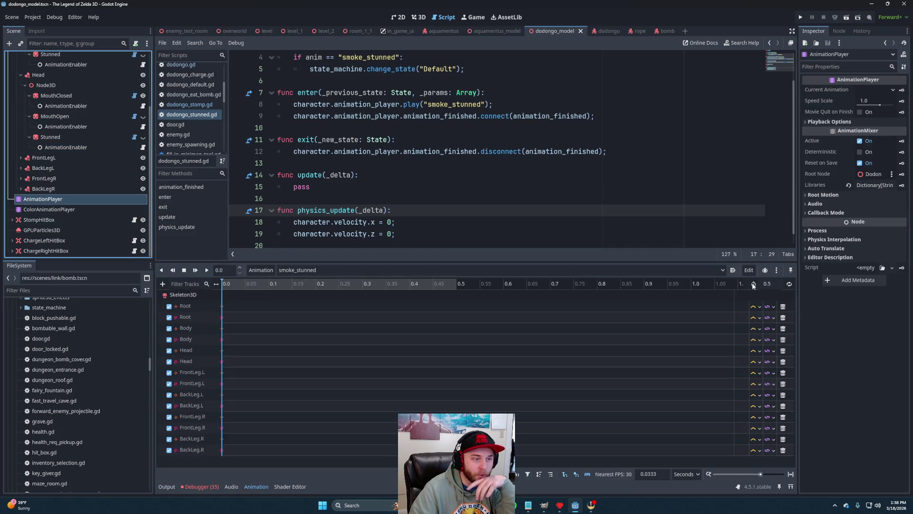
text(2)
key(Return)
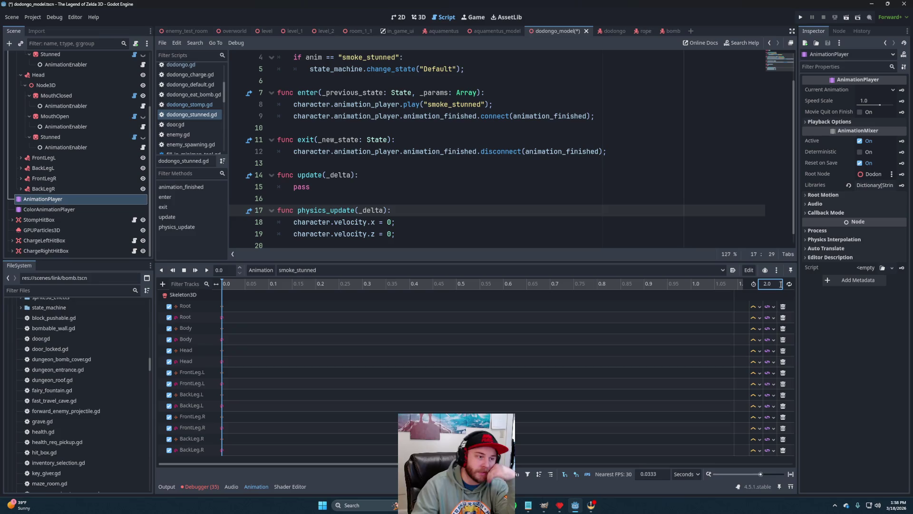
key(ctrl+s)
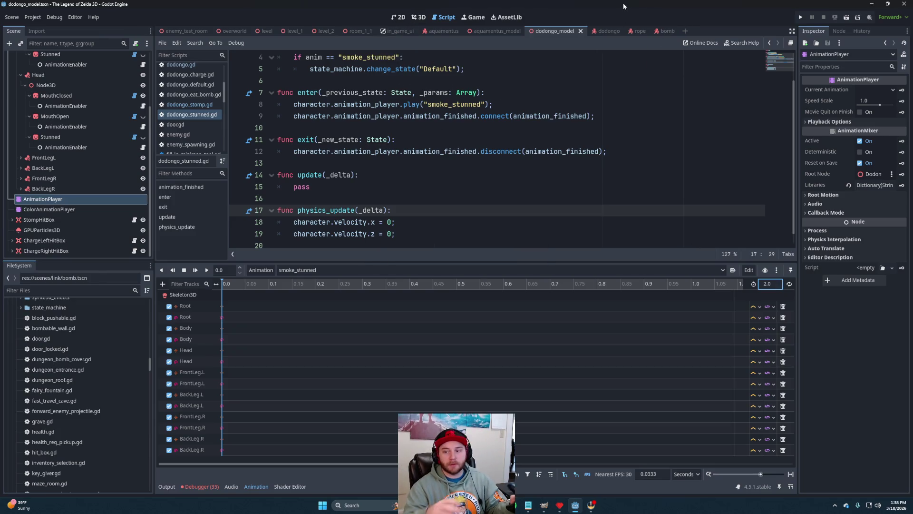
click(180, 30)
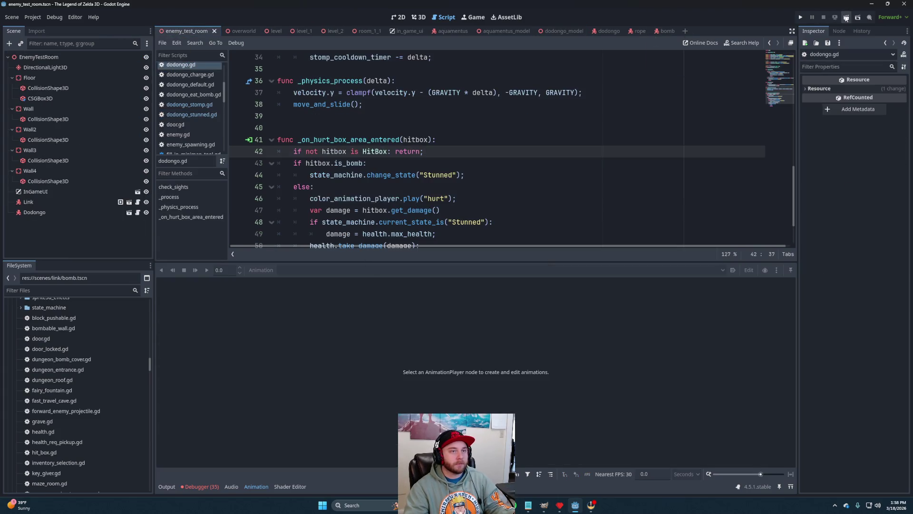
- Run the enemy test room and assign bombs to the X slot in the inventory
click(846, 17)
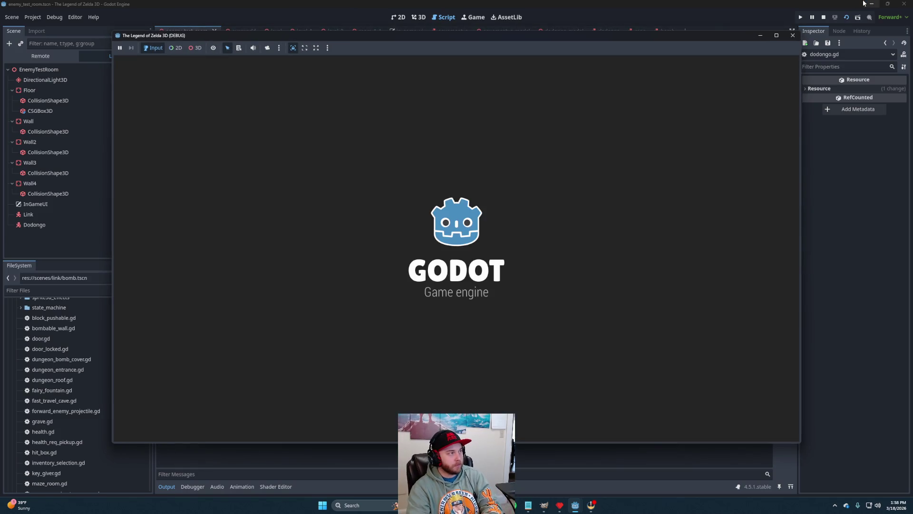
key(Tab)
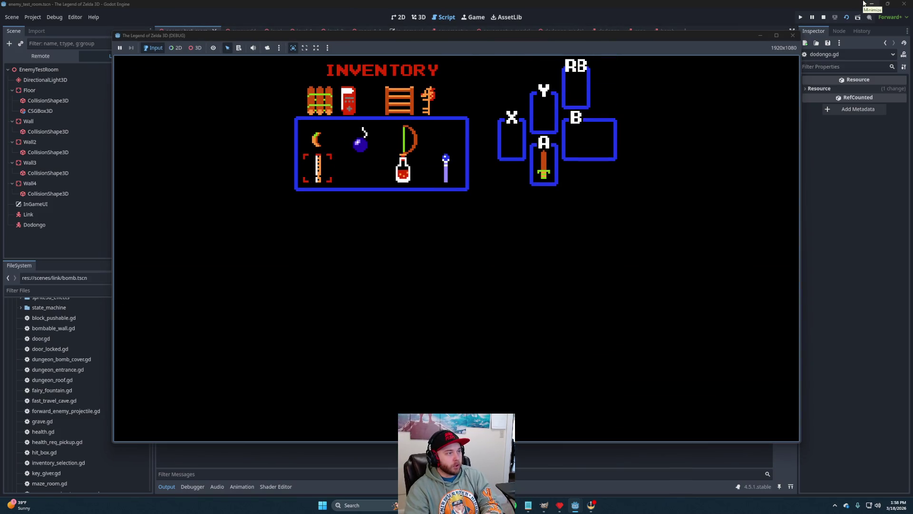
key(x)
key(Tab)
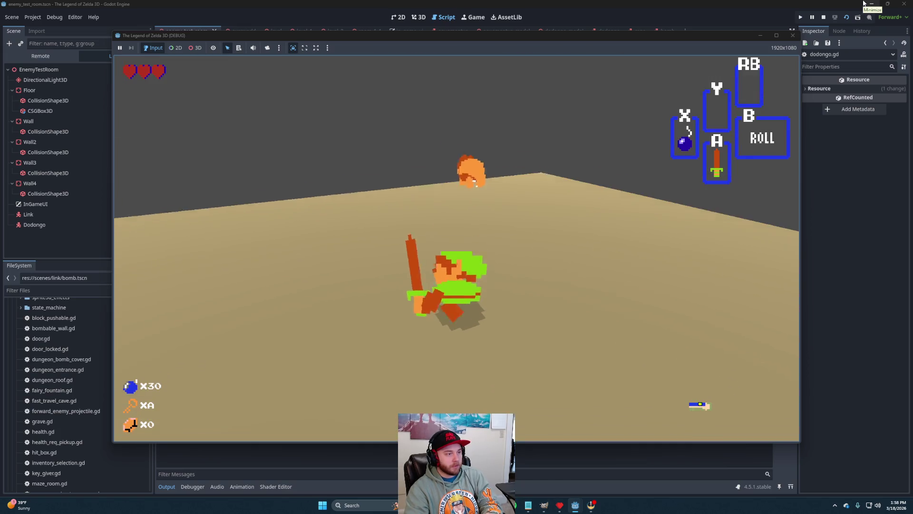
- Throw bombs at the Dodongo until it dies and drops a heart, then stop the game
key(x)
key(x)
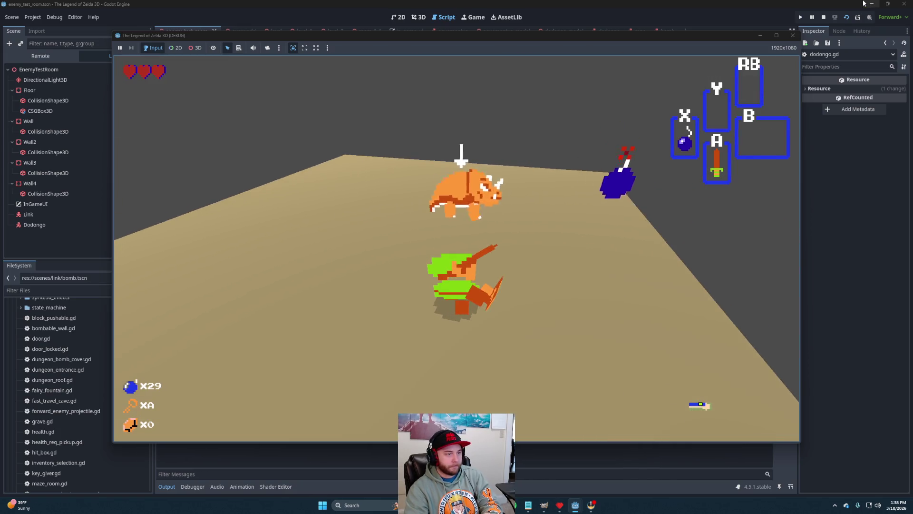
key(x)
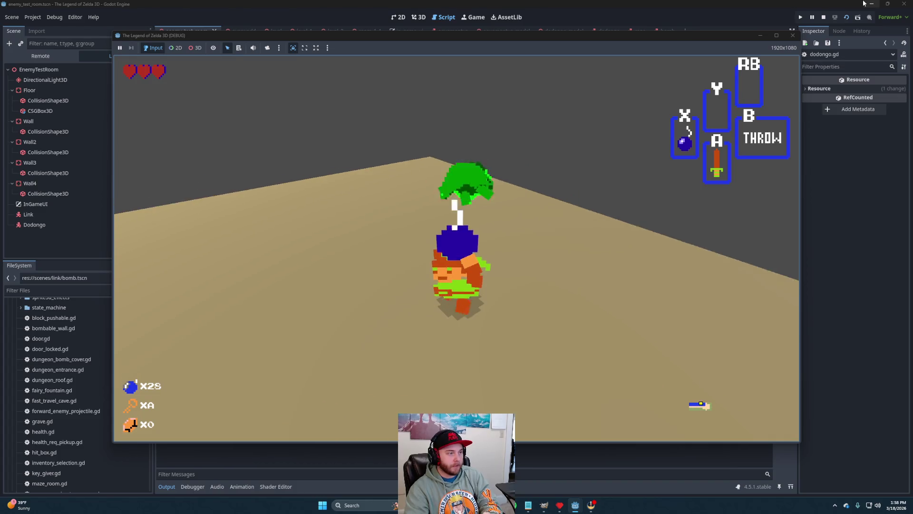
key(x)
key(x)
key(x)
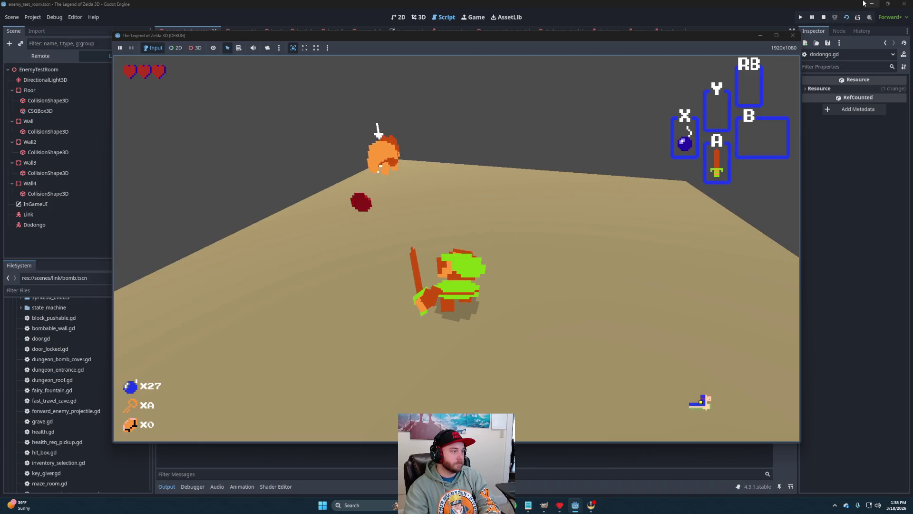
key(x)
key(x)
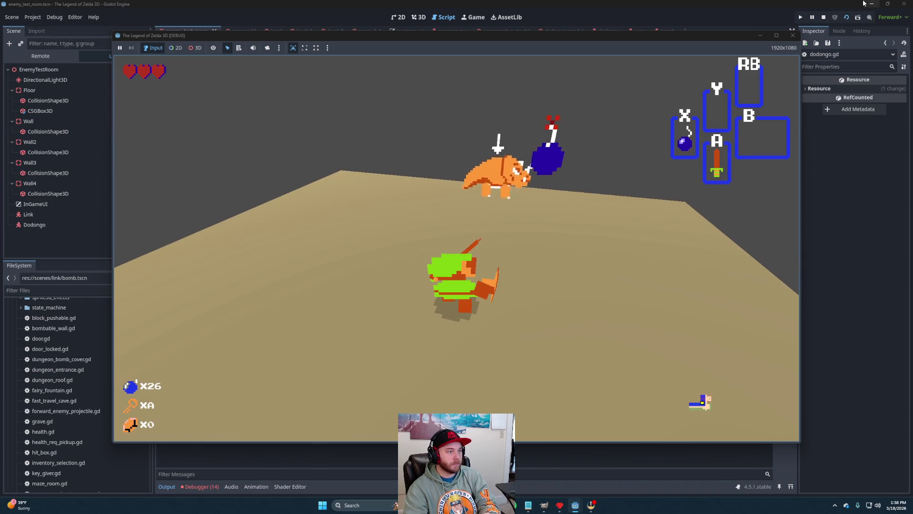
key(x)
key(x)
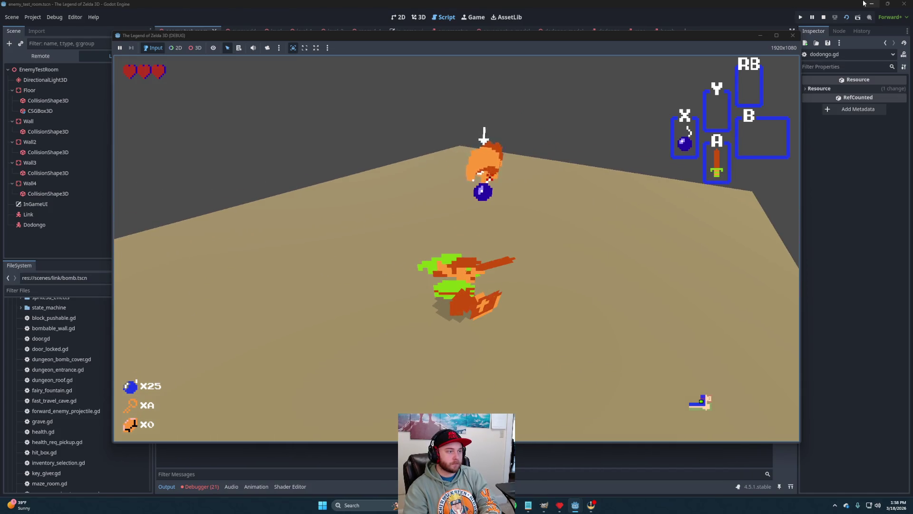
key(x)
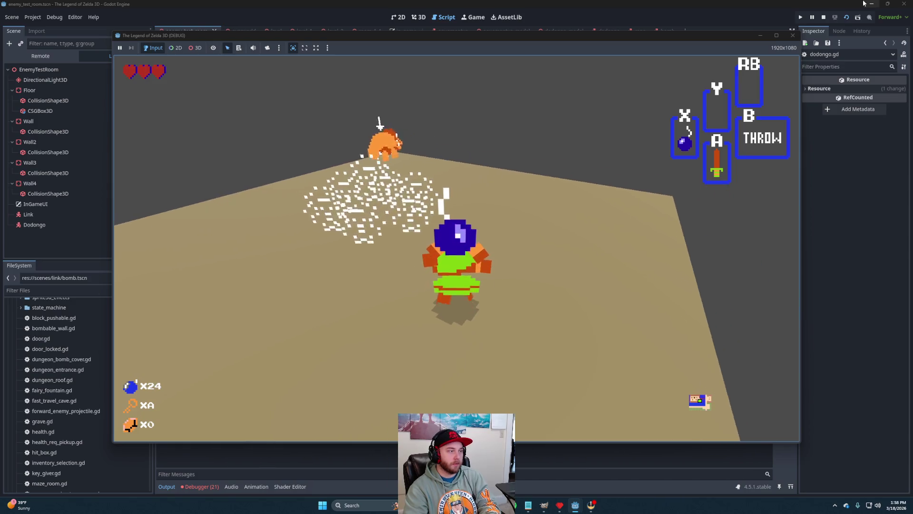
key(x)
key(x)
key(x)
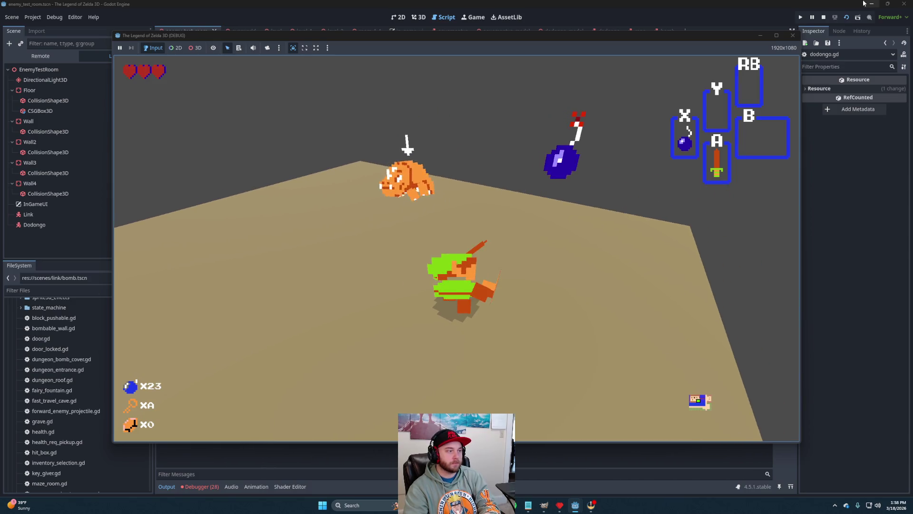
key(s)
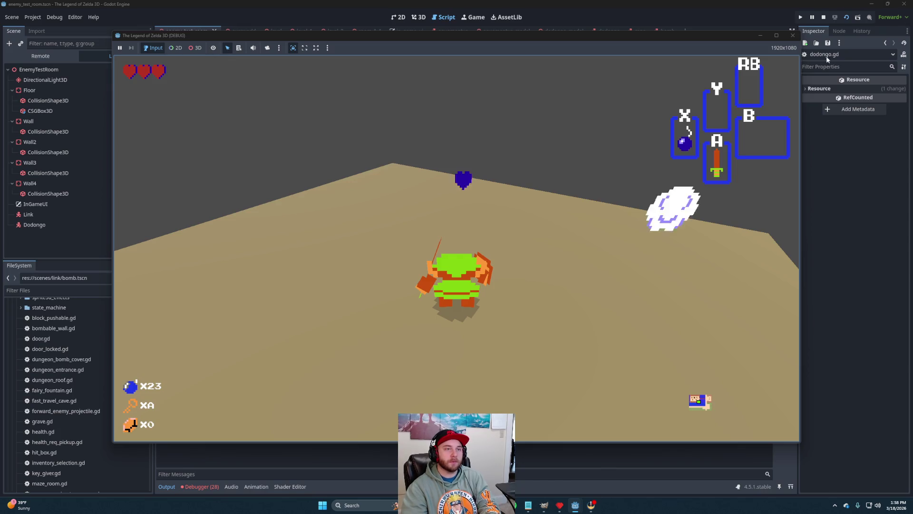
click(823, 17)
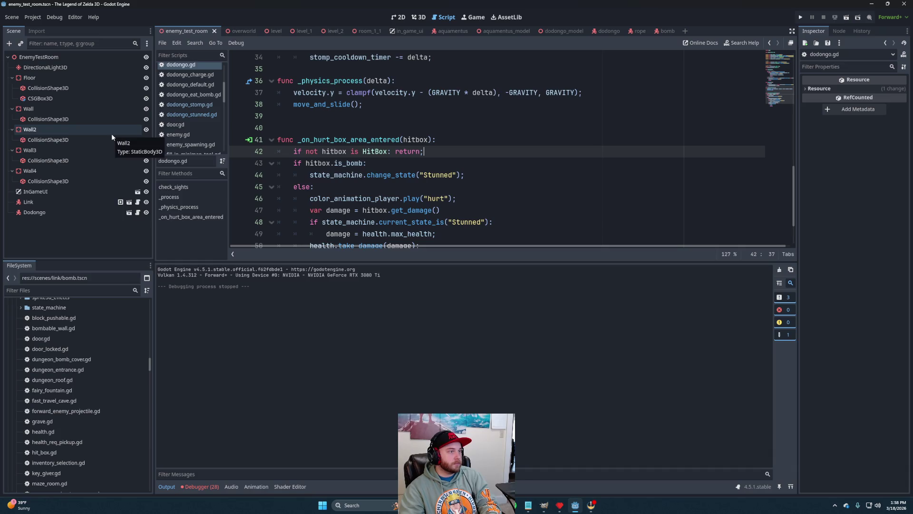
- Shorten the bomb's Fuse Time, entering 1., and save the bomb scene
click(666, 31)
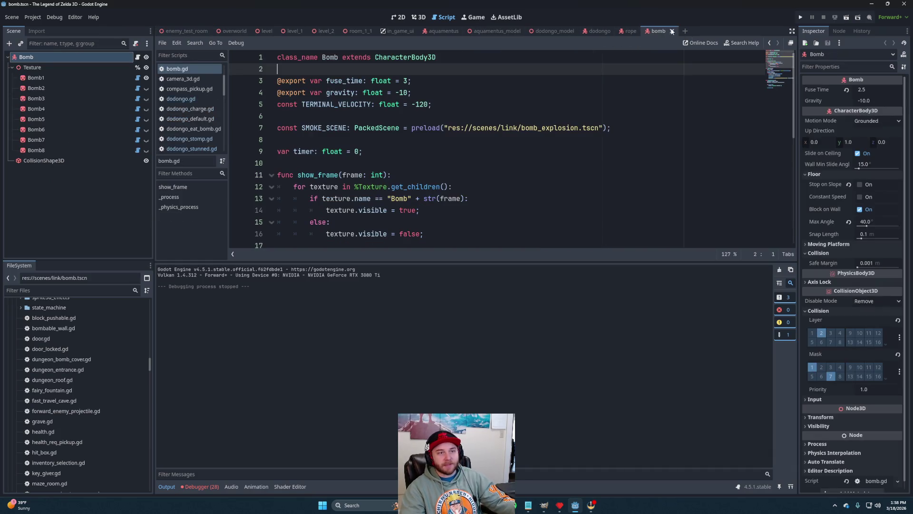
click(882, 90)
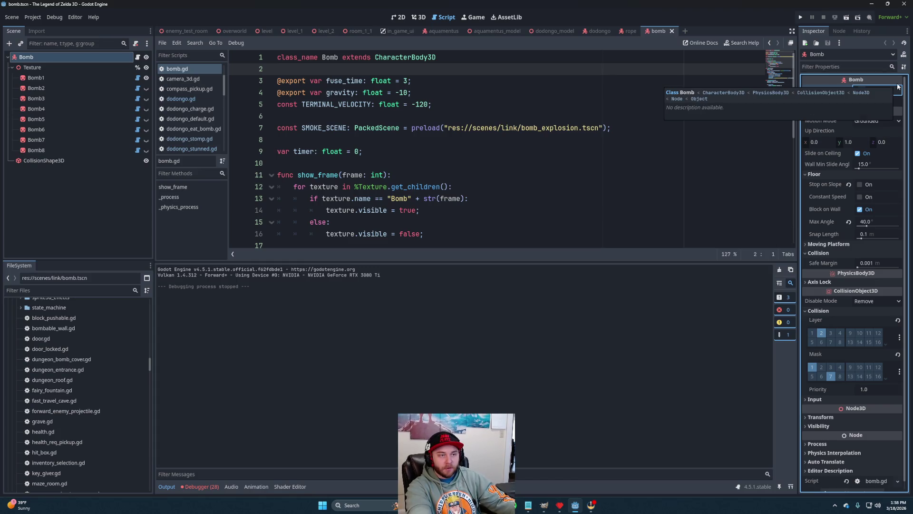
text(1.5)
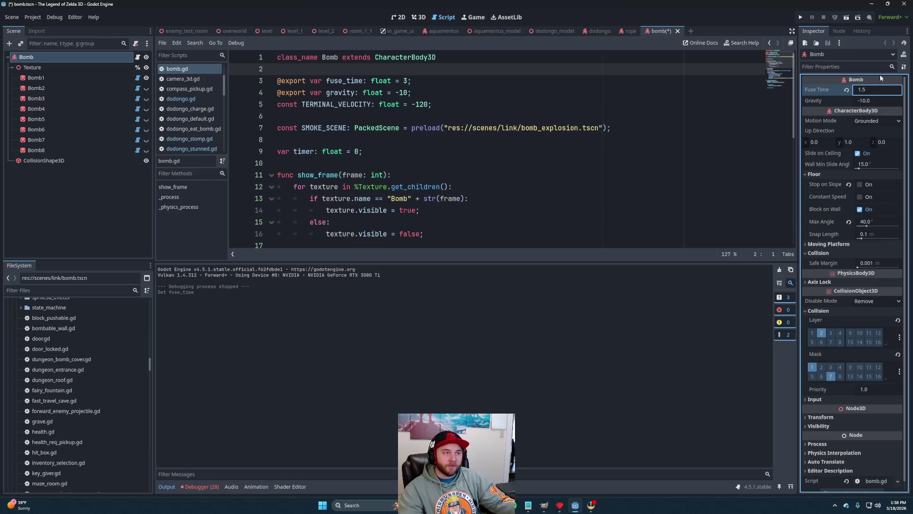
key(ctrl+s)
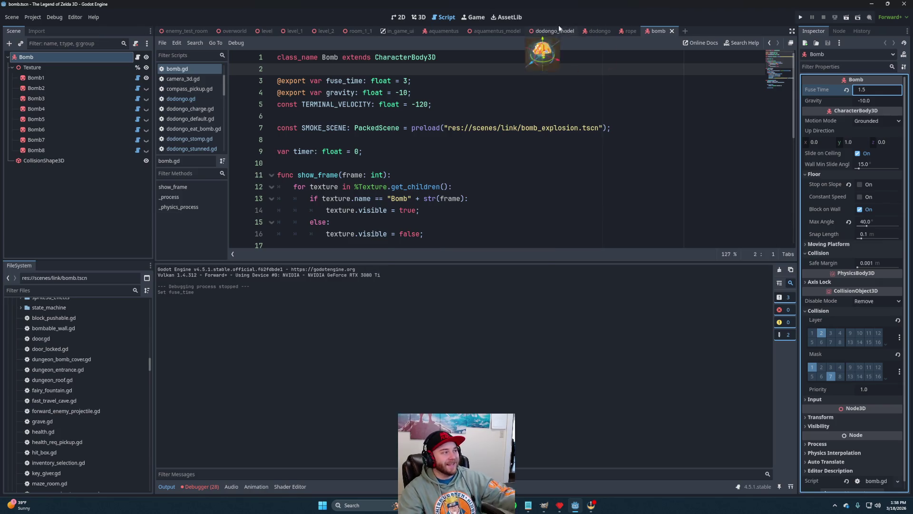
- Rerun the enemy test room and equip bombs from the in-game inventory
click(175, 31)
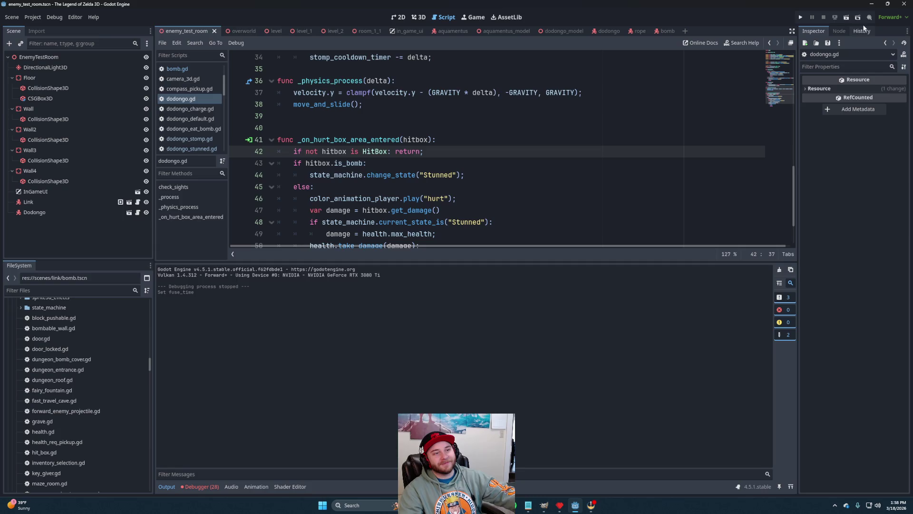
click(848, 20)
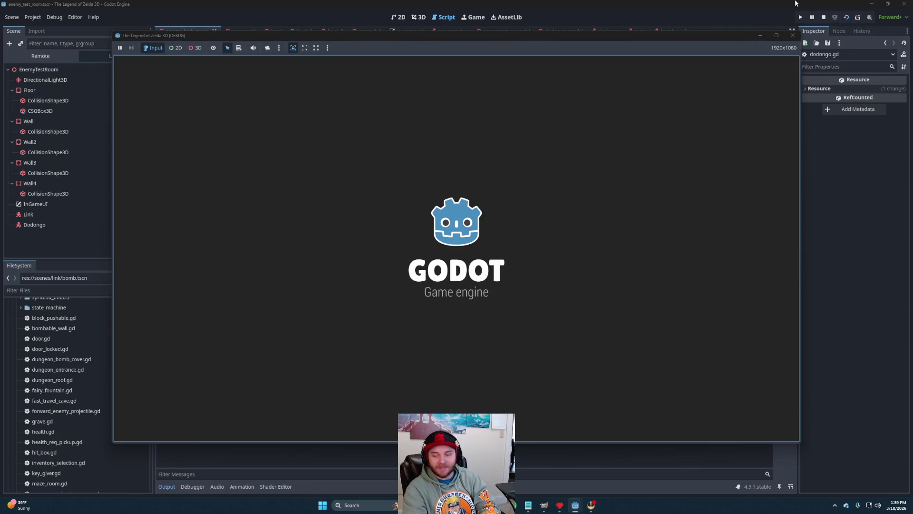
key(Return)
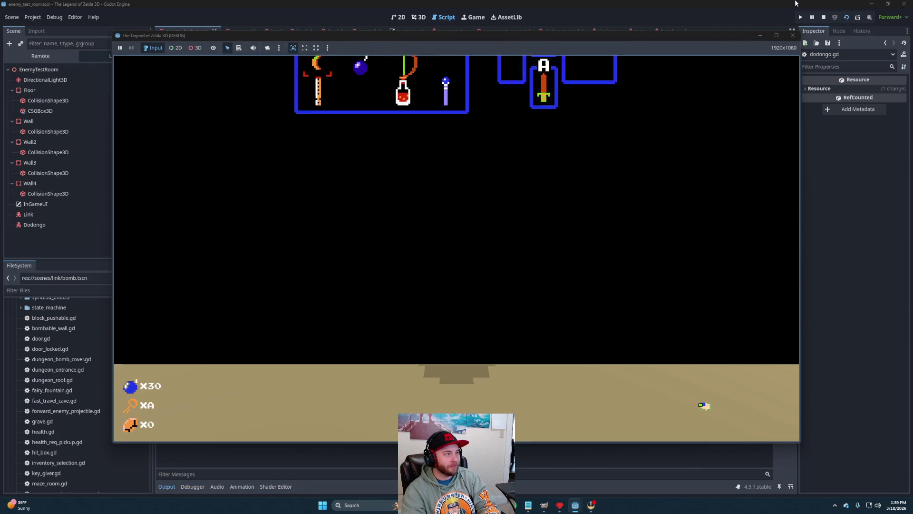
key(Return)
- Stun the Dodongo with a bomb, finish it with sword strikes, and stop the game
key(x)
key(Left)
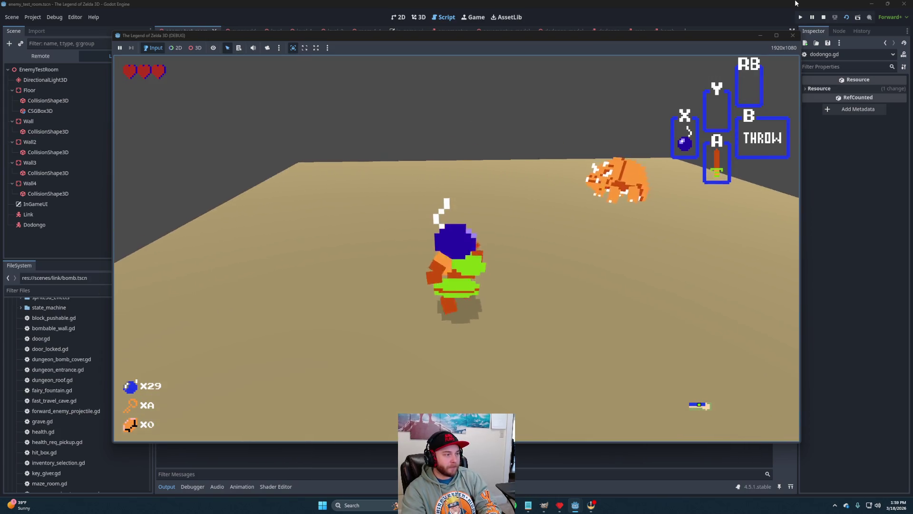
key(x)
key(space)
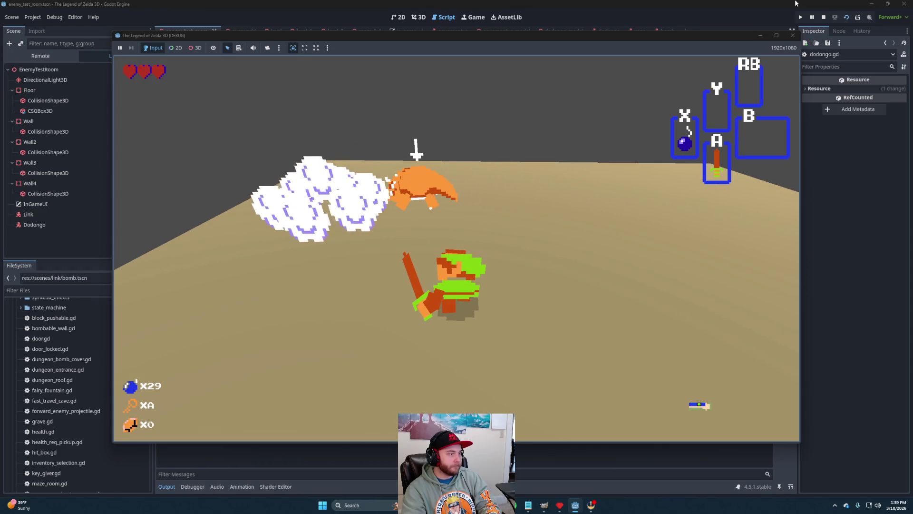
key(Up)
key(space)
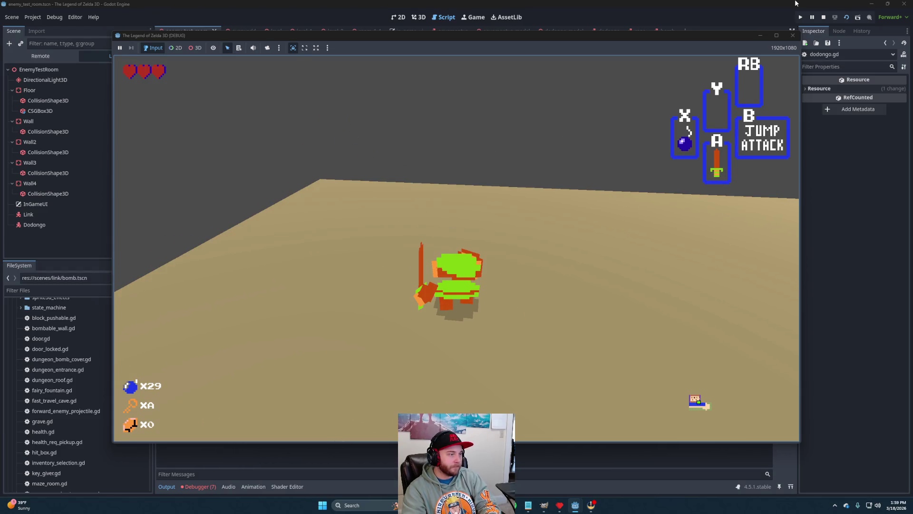
key(Left)
click(822, 18)
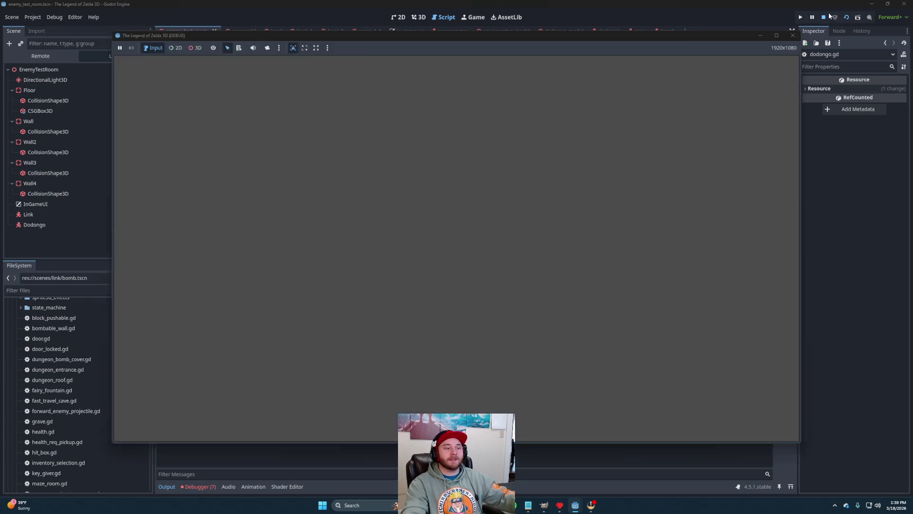
- Set the bomb's Fuse Time to 2.5, then rerun and stop the enemy test room
click(664, 31)
click(862, 91)
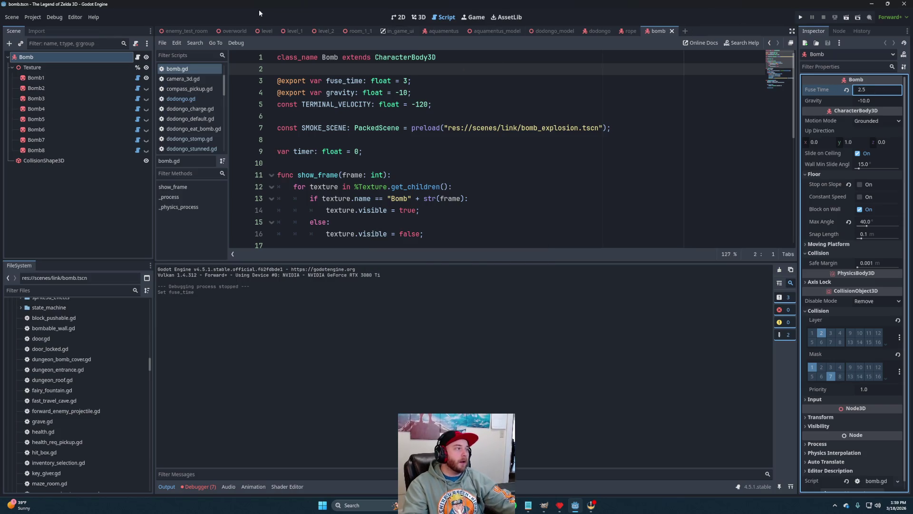
drag(193, 34, 818, 10)
click(847, 17)
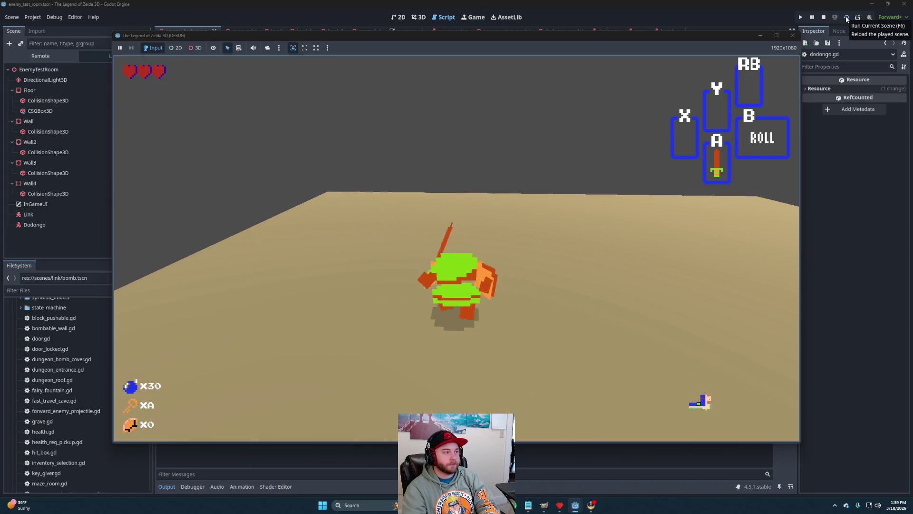
click(825, 17)
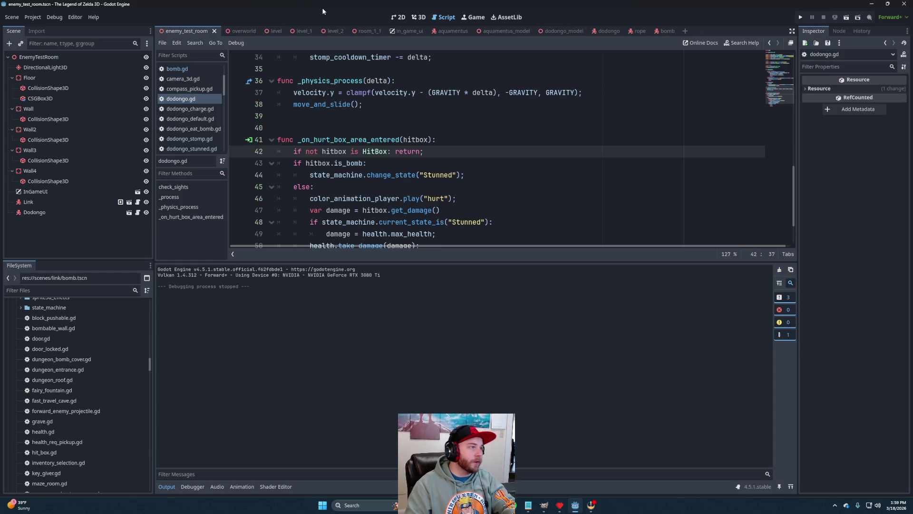
- In level_2's 3D view, select Room_7_2 and open it as its own scene
click(332, 32)
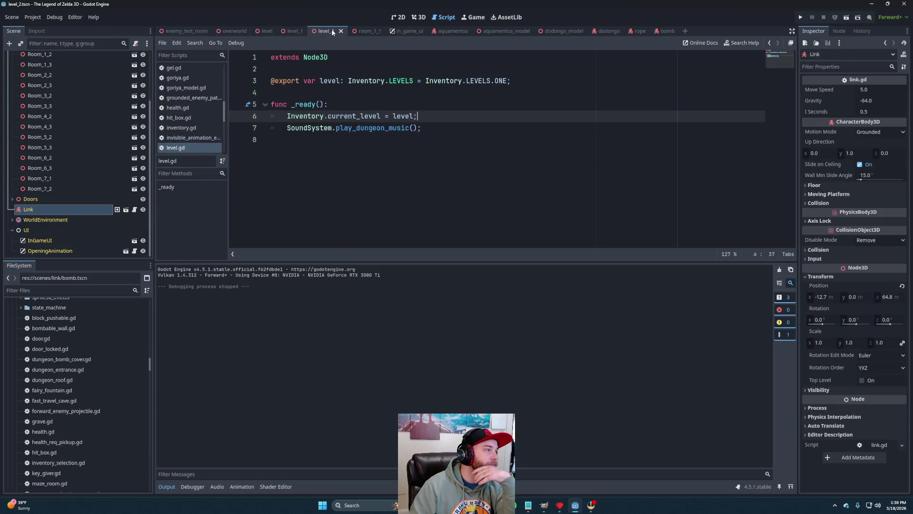
click(418, 17)
scroll(471, 133, down, 5)
click(457, 153)
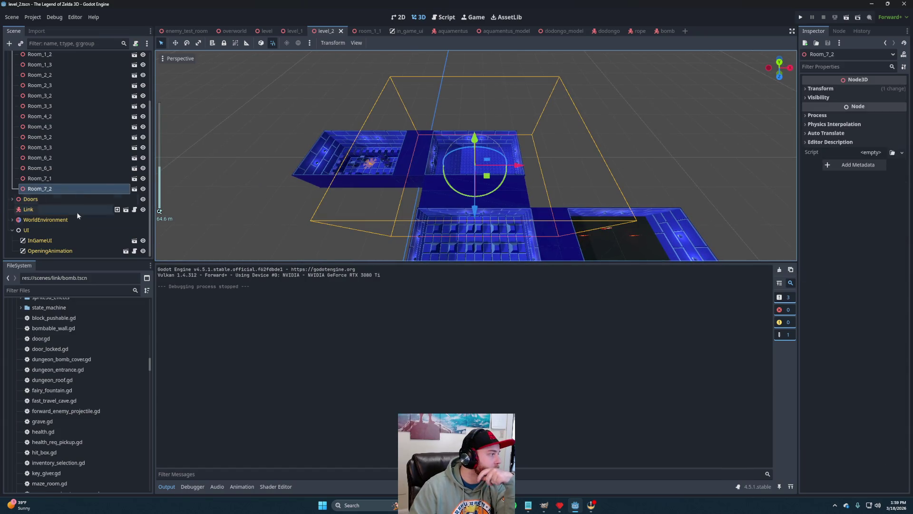
click(143, 189)
click(143, 188)
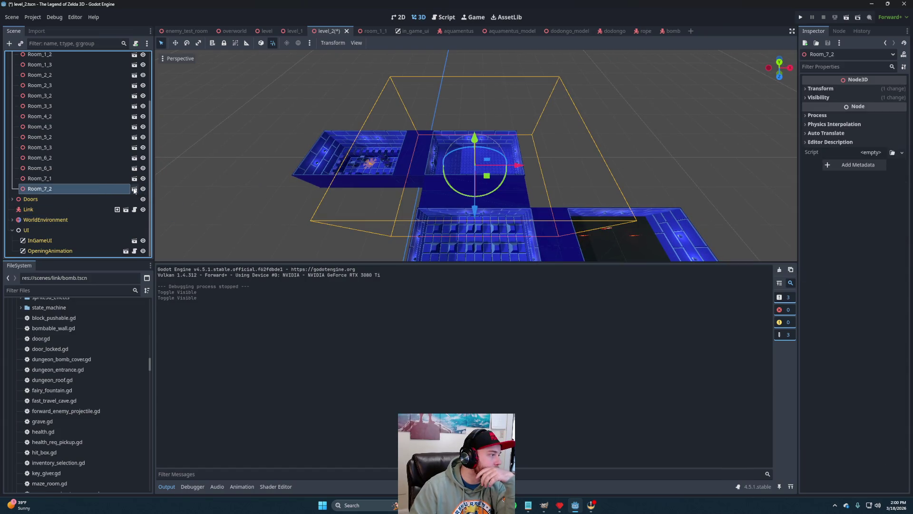
click(134, 189)
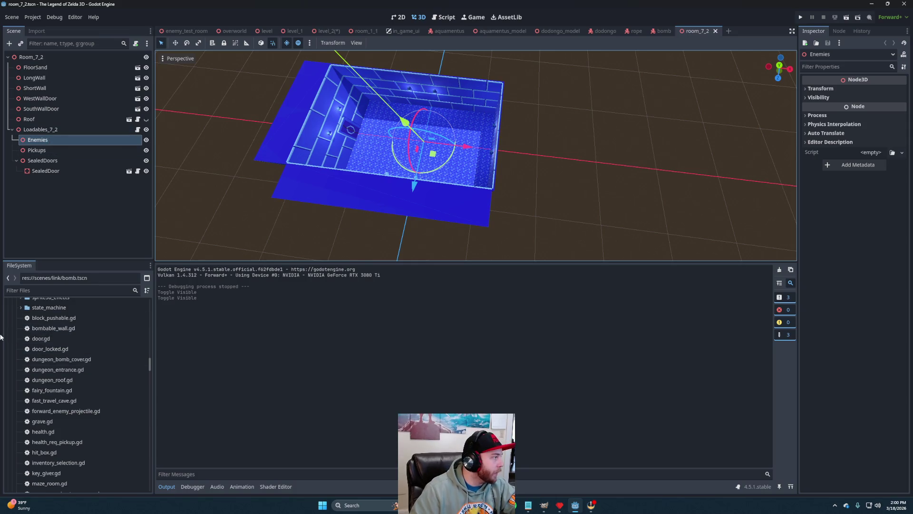
- Find dodongo.tscn in the FileSystem dock and drag it into the room_7_2 viewport
scroll(70, 399, up, 10)
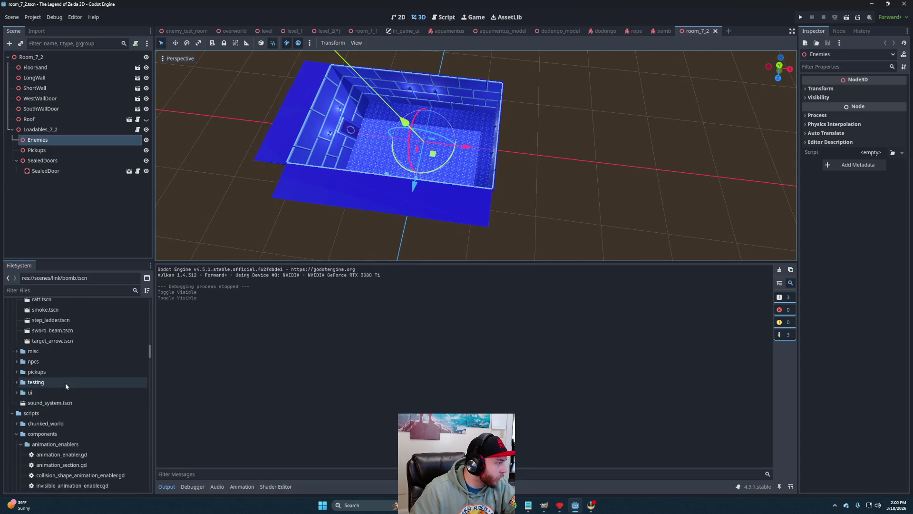
scroll(71, 395, up, 3)
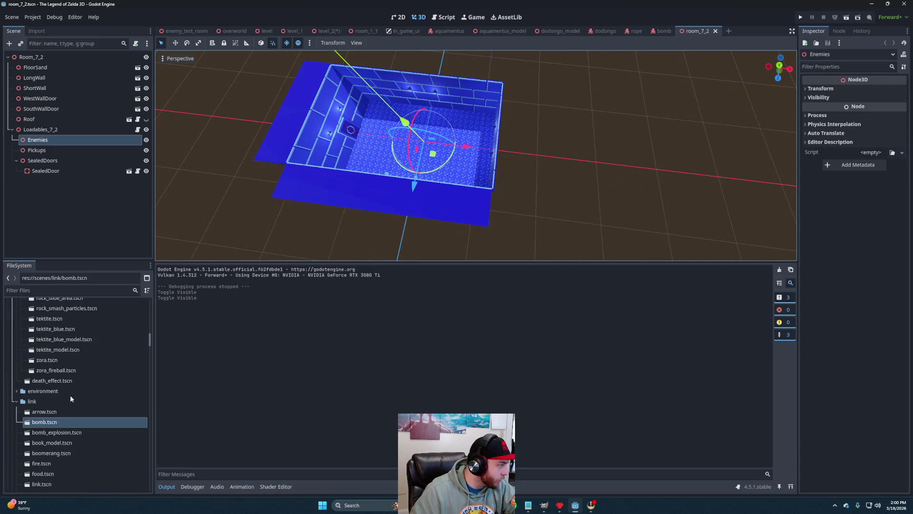
scroll(71, 404, up, 4)
scroll(70, 405, down, 7)
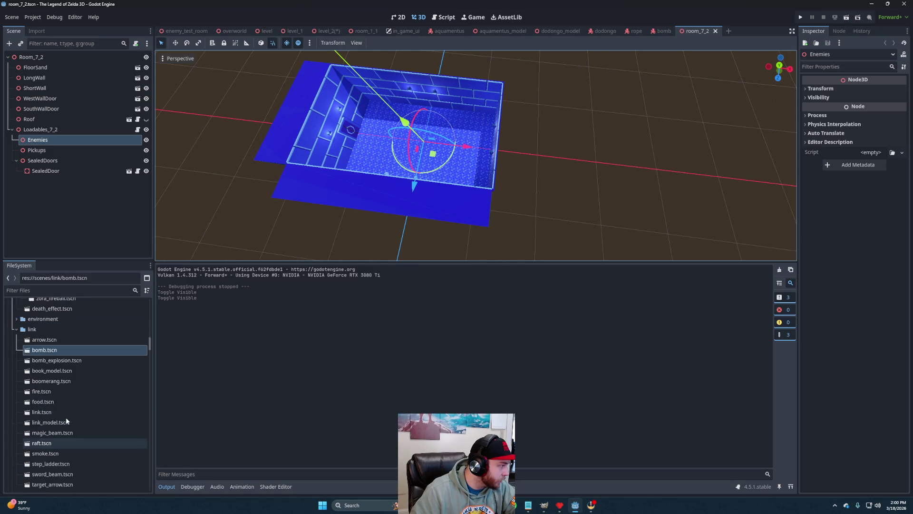
scroll(63, 405, up, 15)
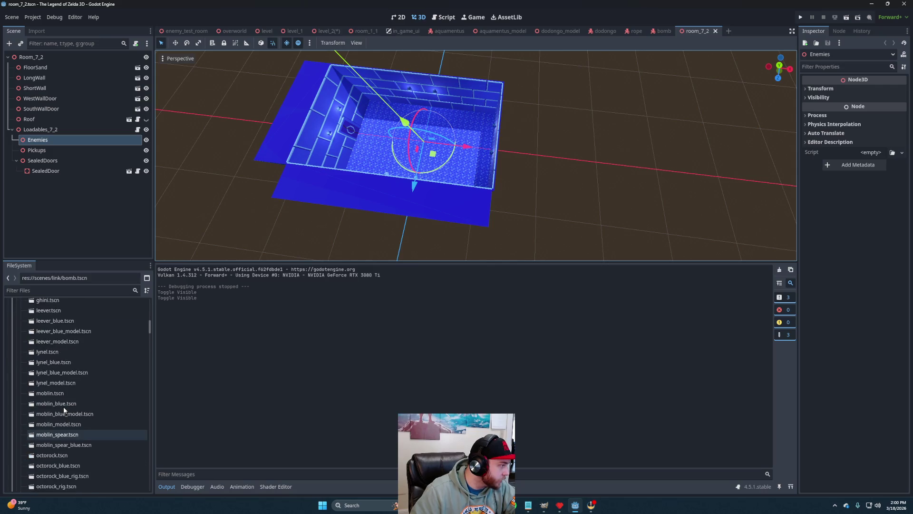
scroll(63, 409, up, 7)
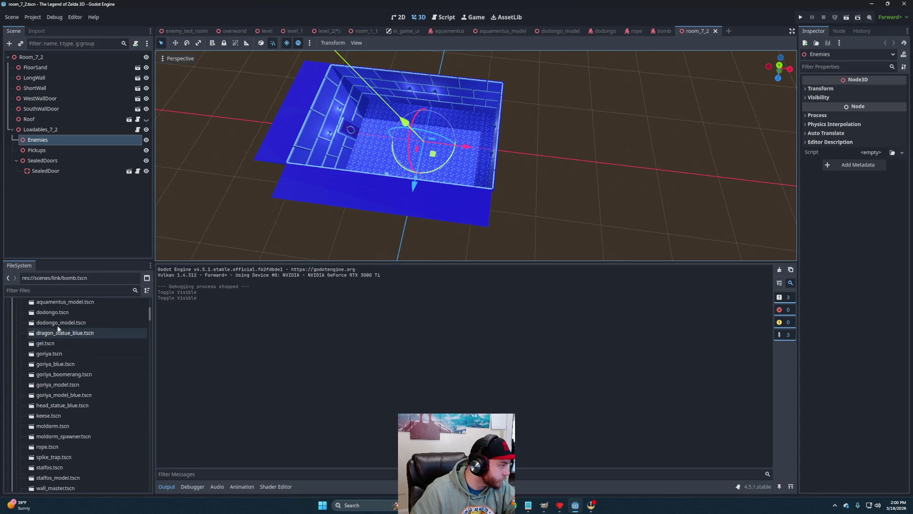
mouse_move(53, 325)
mouse_down()
mouse_move(156, 175)
mouse_move(468, 147)
mouse_up()
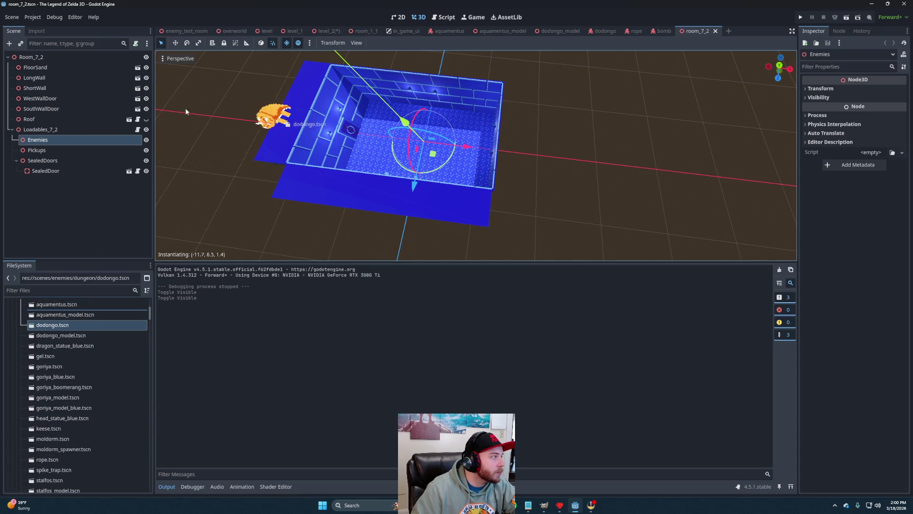
- Add a Dodongo instance to room_7_2, move it back along Z, and rotate it -90°
drag(50, 133, 58, 131)
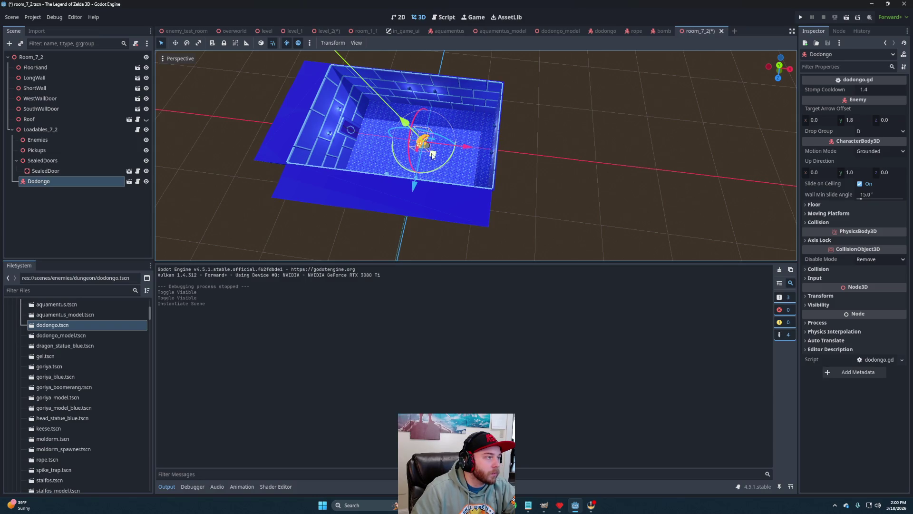
drag(414, 186, 417, 170)
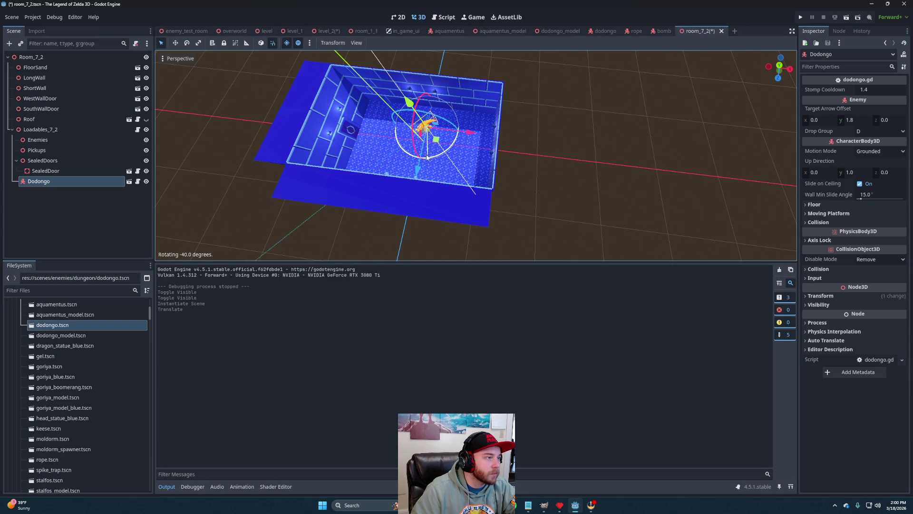
drag(404, 152, 403, 151)
mouse_move(475, 186)
mouse_down()
mouse_move(413, 154)
mouse_move(481, 133)
mouse_up()
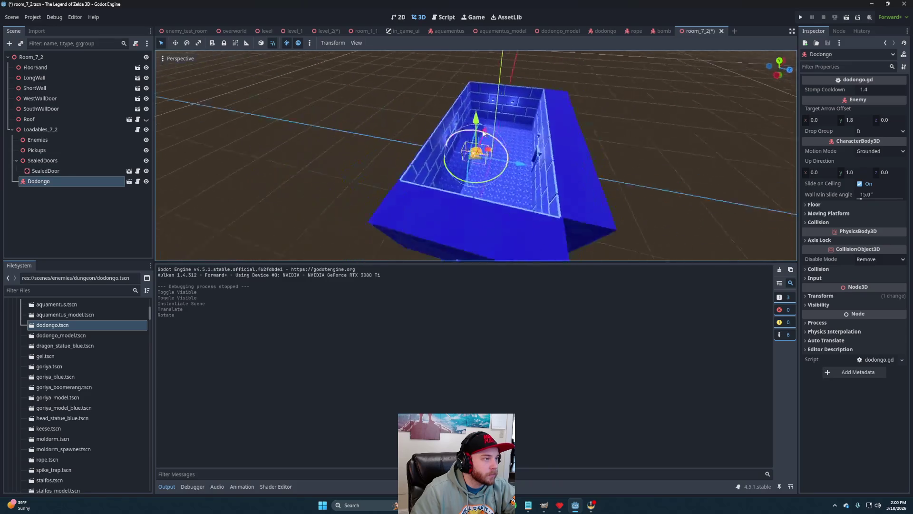
scroll(503, 198, up, 6)
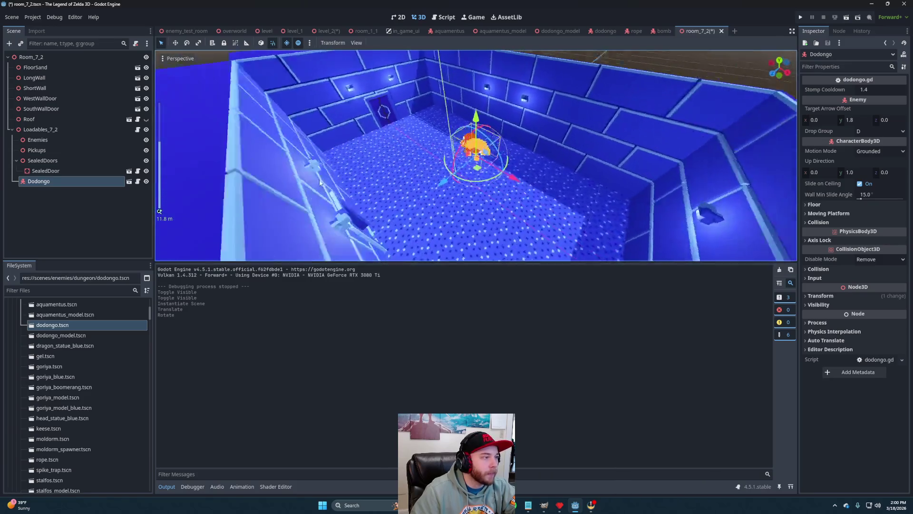
- Reparent the Dodongo node under Enemies in the Scene dock
mouse_move(320, 183)
mouse_down()
mouse_move(236, 196)
mouse_move(390, 191)
mouse_up()
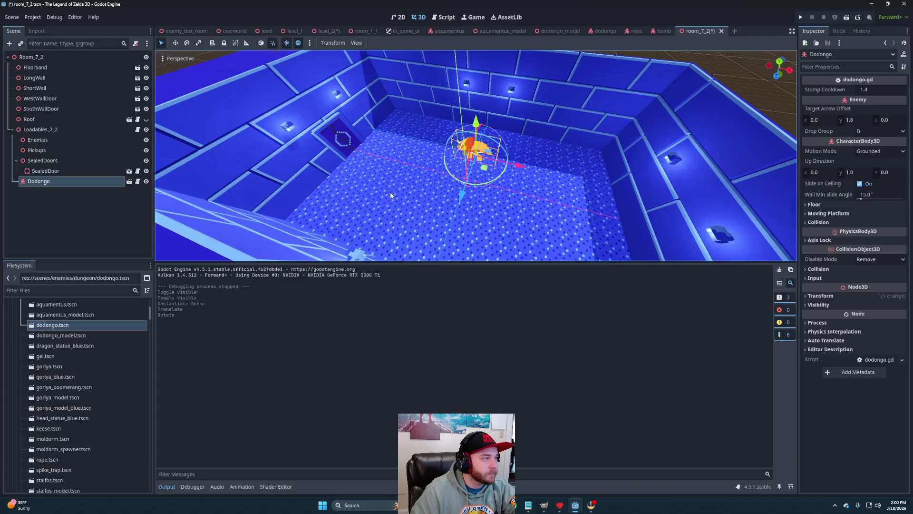
scroll(391, 193, down, 5)
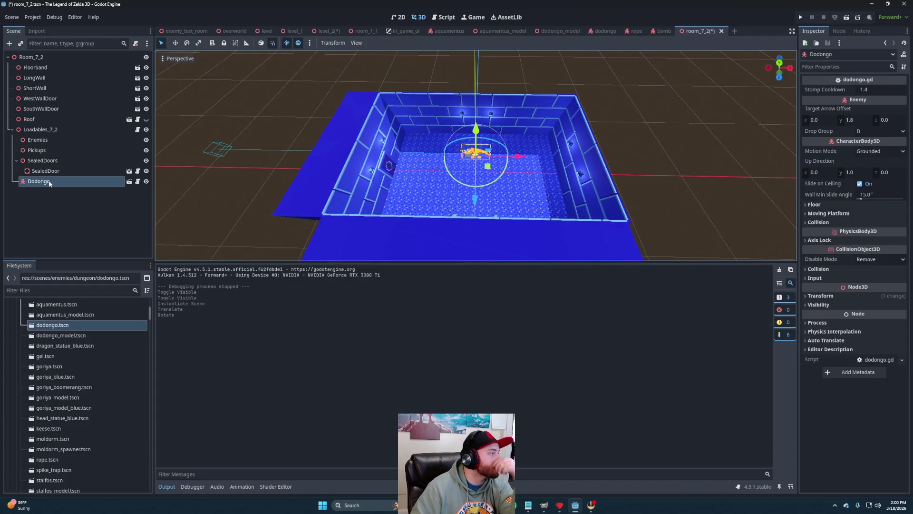
drag(50, 183, 47, 139)
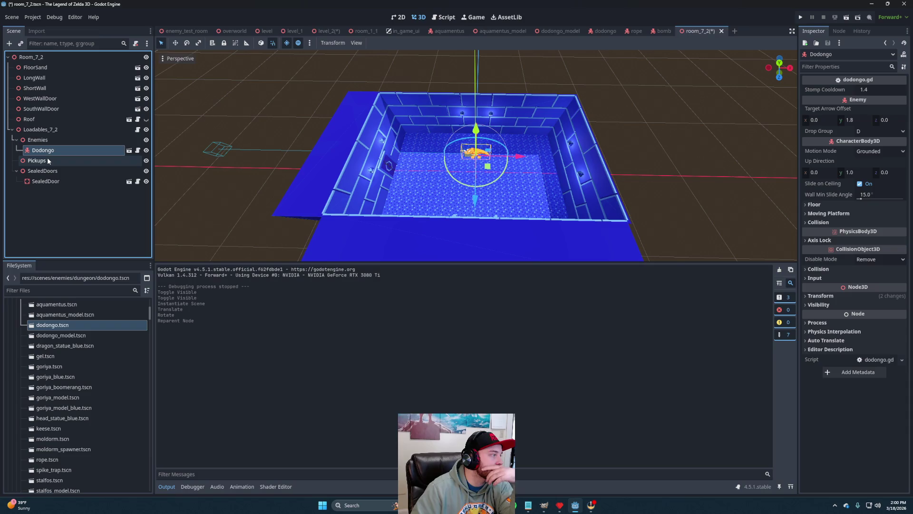
click(48, 161)
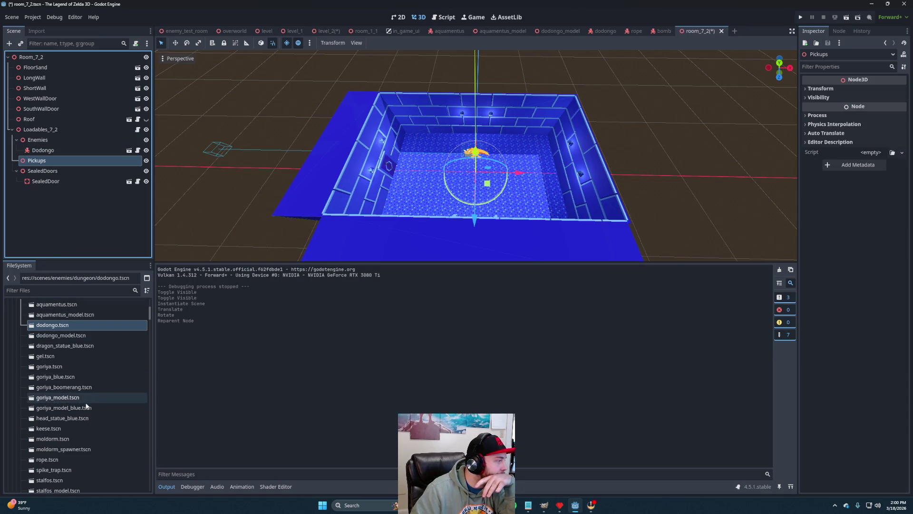
- Expand the scenes/pickups folder in the FileSystem dock and scroll through its files
scroll(87, 399, down, 10)
mouse_move(150, 329)
mouse_down()
mouse_move(148, 364)
mouse_move(150, 343)
mouse_up()
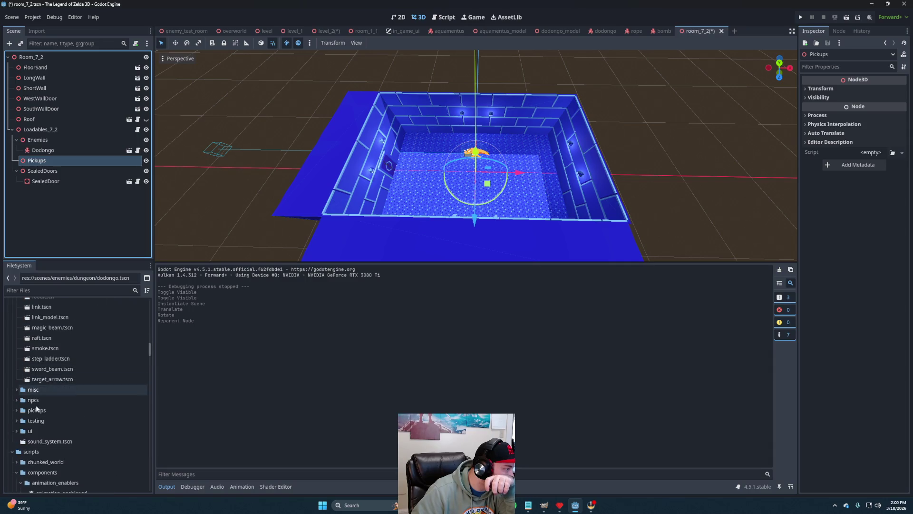
double_click(37, 408)
scroll(95, 412, down, 1)
scroll(93, 417, down, 1)
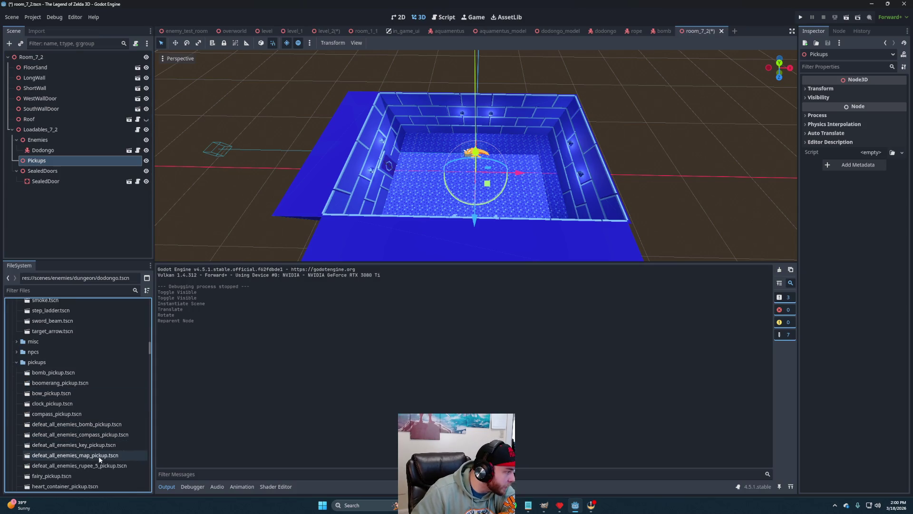
scroll(98, 433, down, 2)
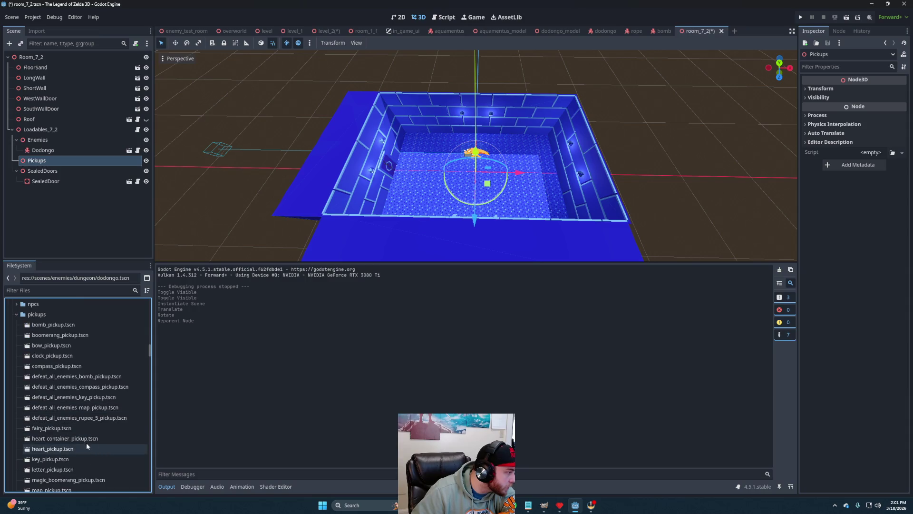
scroll(87, 438, down, 1)
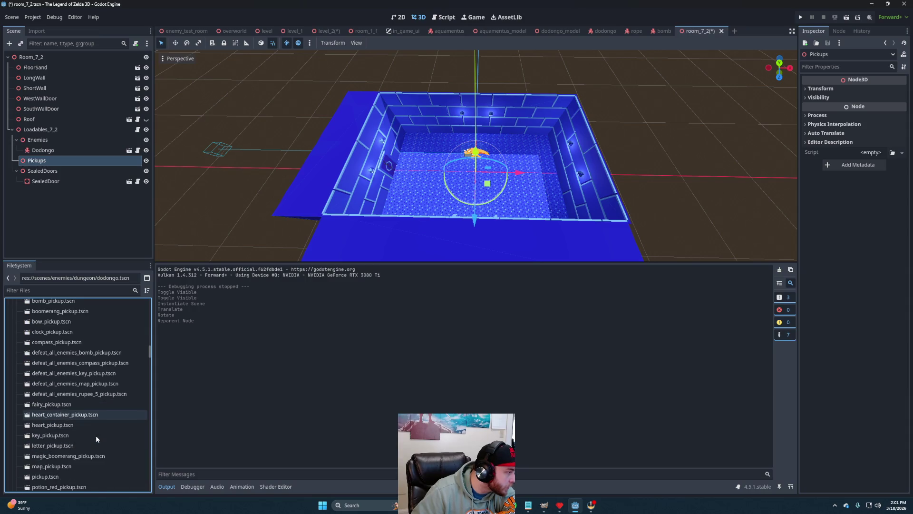
scroll(96, 436, down, 1)
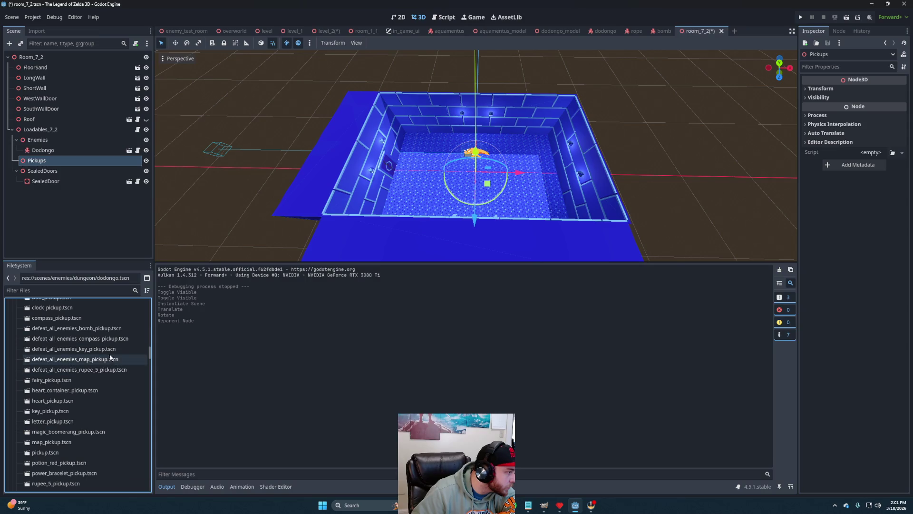
scroll(110, 360, down, 2)
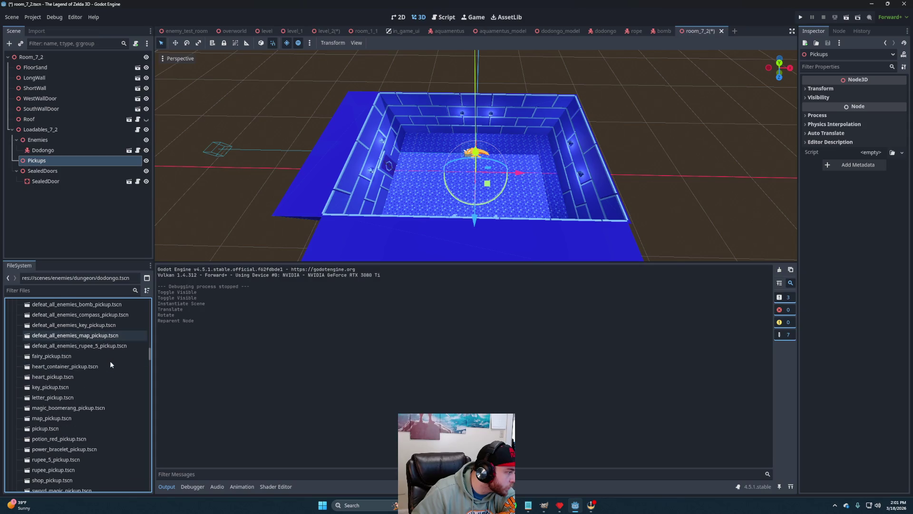
scroll(107, 361, down, 2)
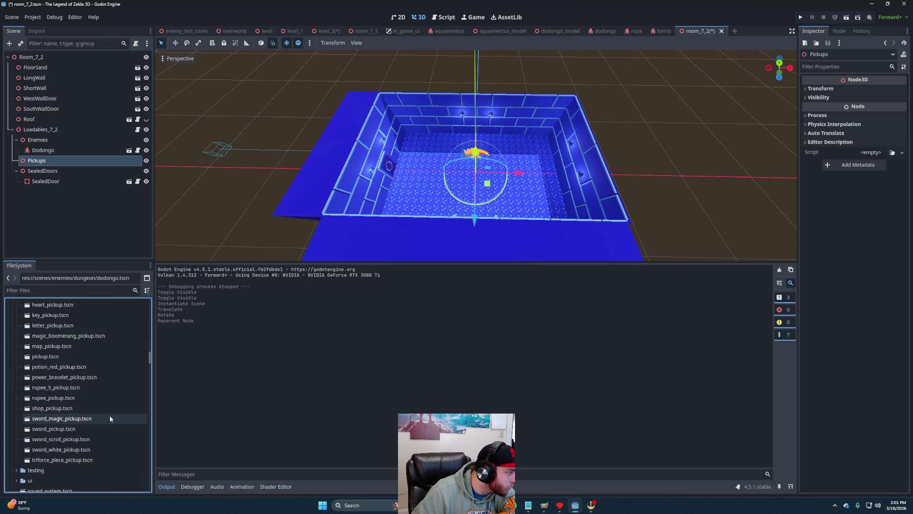
scroll(101, 395, up, 3)
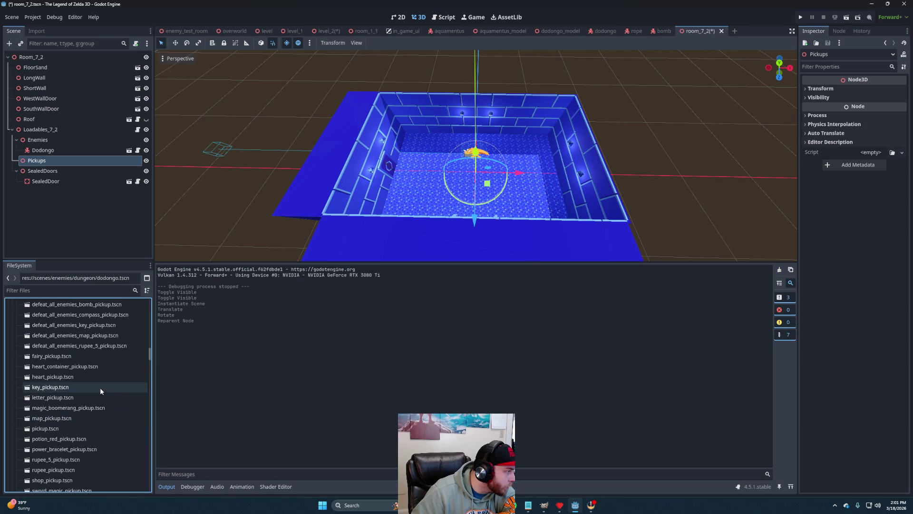
- Open heart_container_pickup.tscn
click(82, 365)
scroll(87, 385, up, 3)
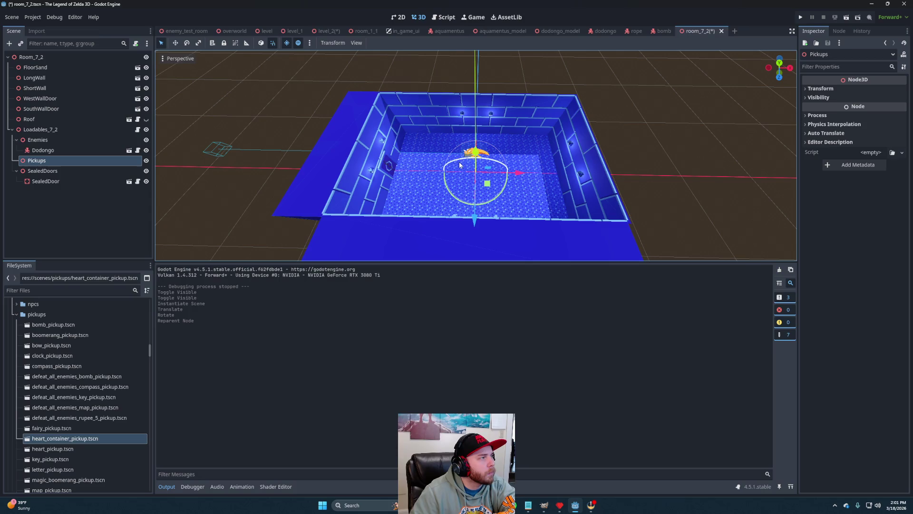
double_click(80, 439)
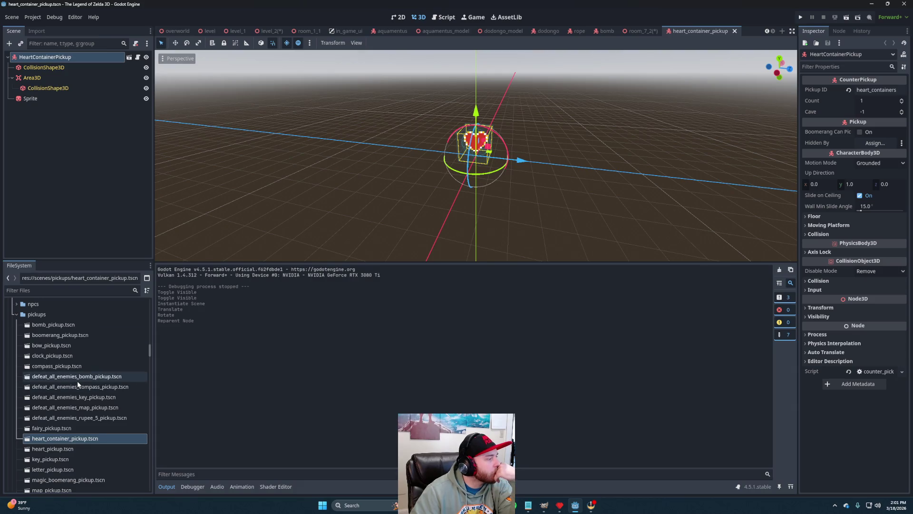
- Switch back to the level_2 scene and save it
click(267, 31)
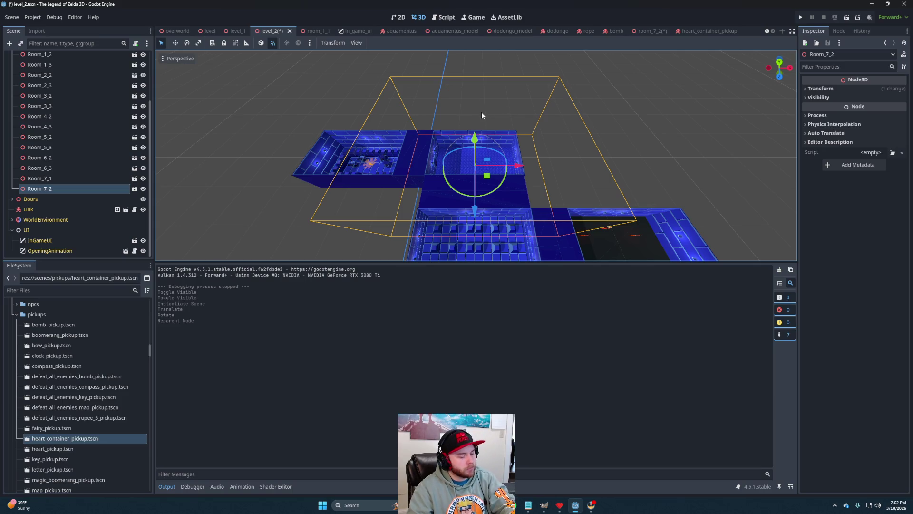
key(ctrl+s)
- Switch to the level_1 scene and select Room_4_4 in the viewport
click(236, 31)
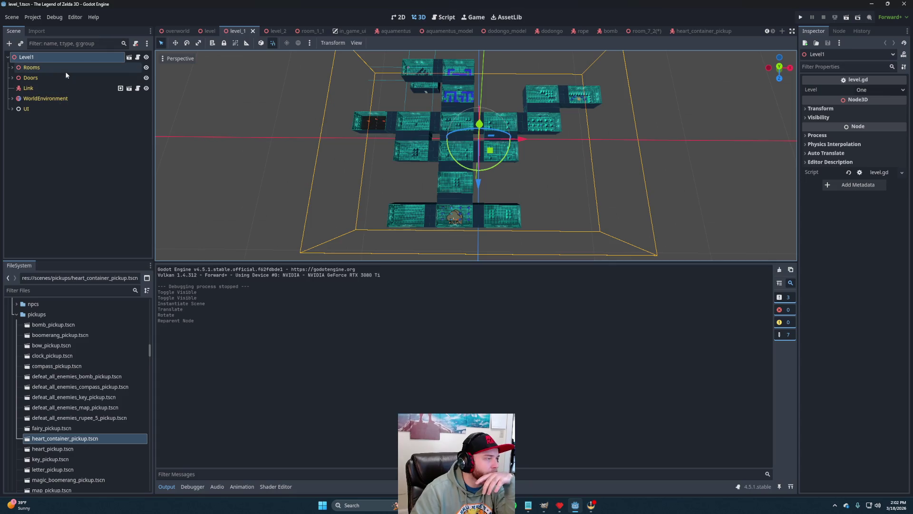
click(553, 95)
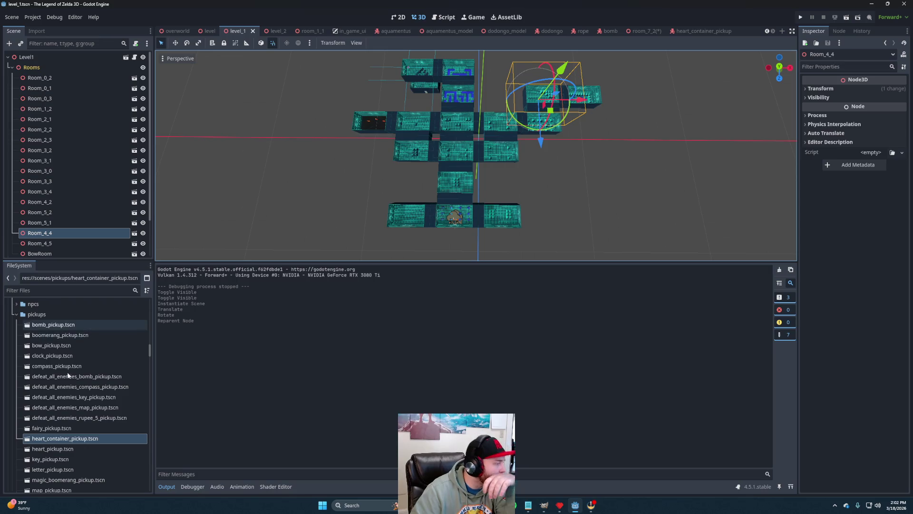
scroll(67, 373, down, 4)
scroll(67, 381, up, 10)
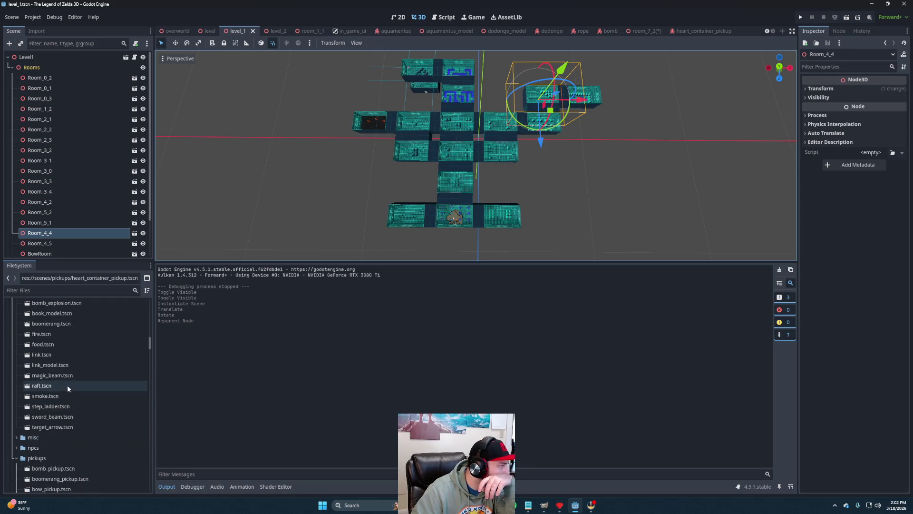
- Collapse the link and enemies folders, expand level_1 loadables, and open loadables_4_4.tscn
click(13, 416)
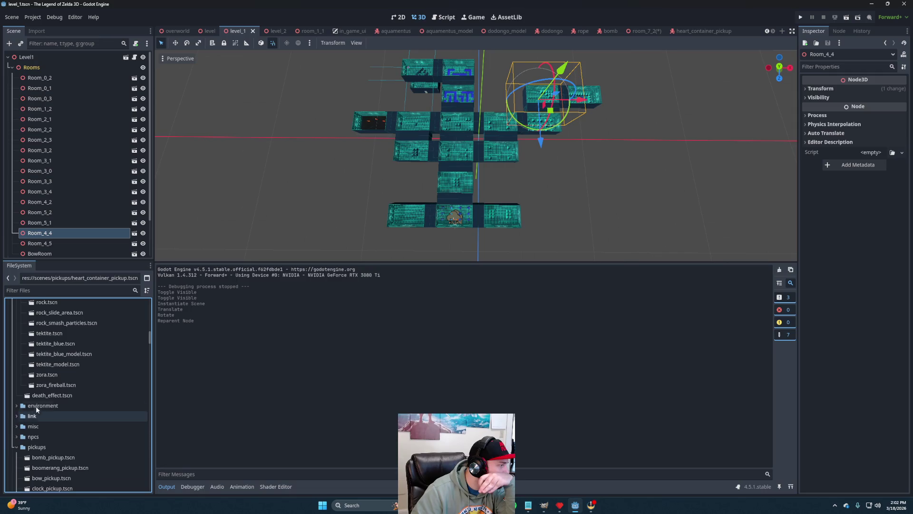
scroll(28, 395, up, 10)
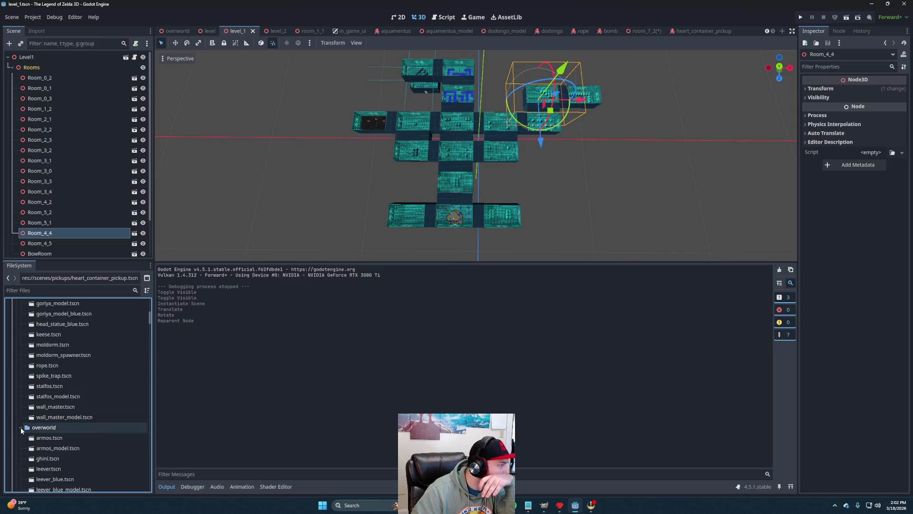
scroll(22, 405, up, 5)
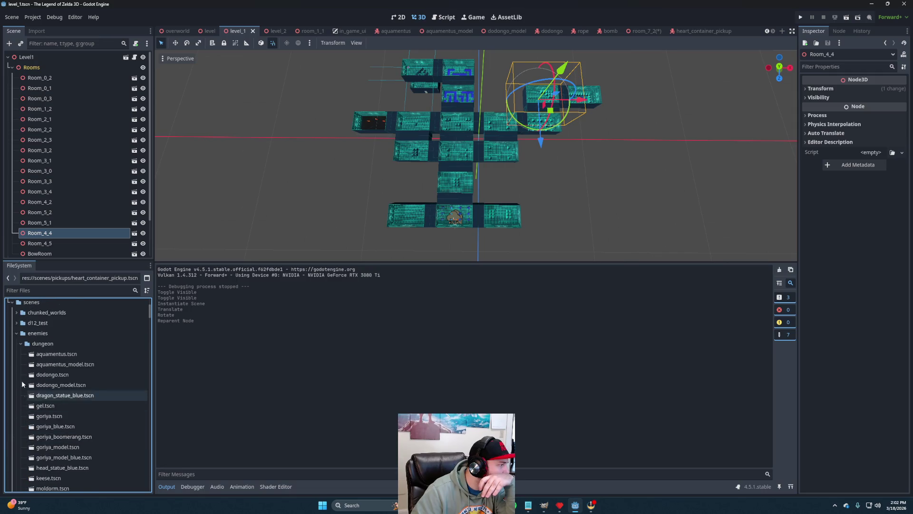
click(16, 333)
click(16, 313)
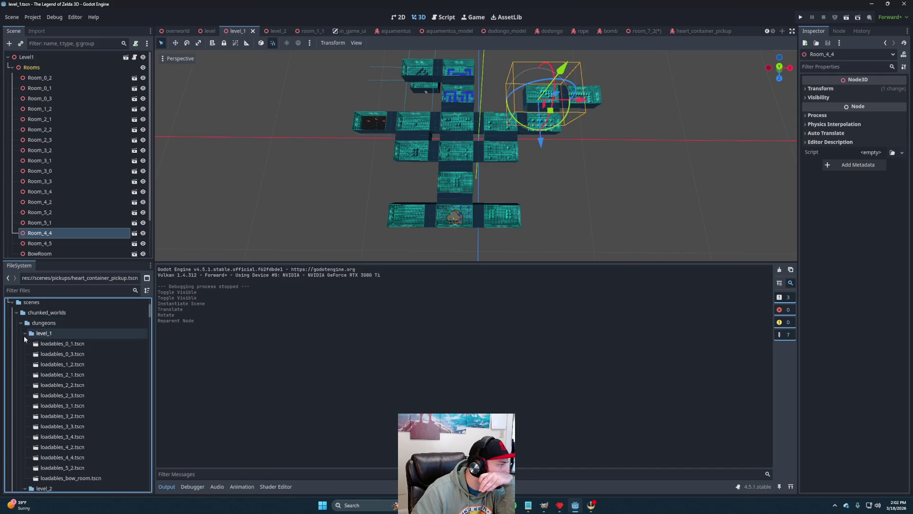
double_click(70, 456)
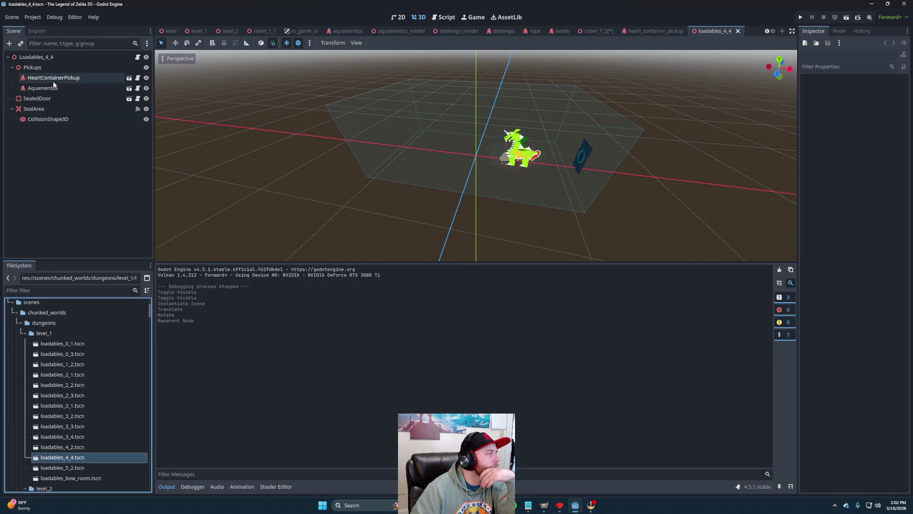
- Compare the HeartContainerPickup and Aquamentus nodes, then open the pickup's counter_pickup.gd script
click(57, 78)
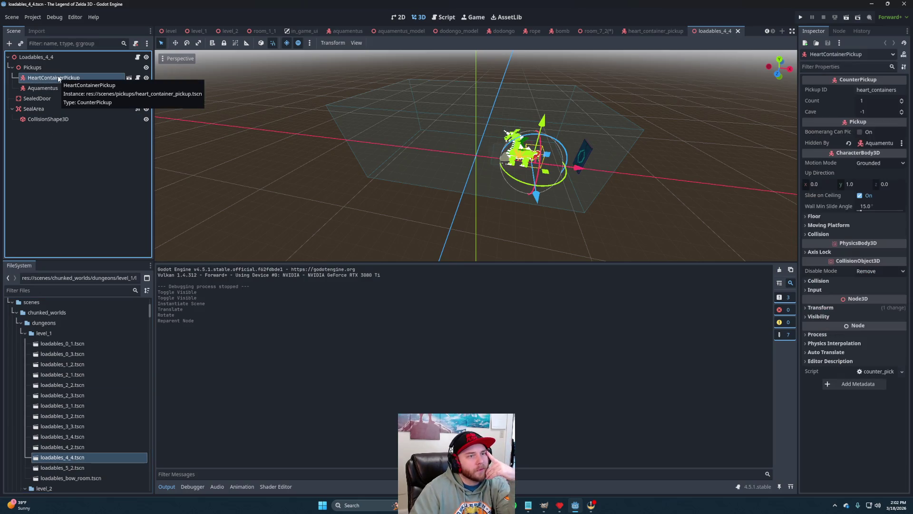
key(Down)
key(Up)
key(Down)
key(Up)
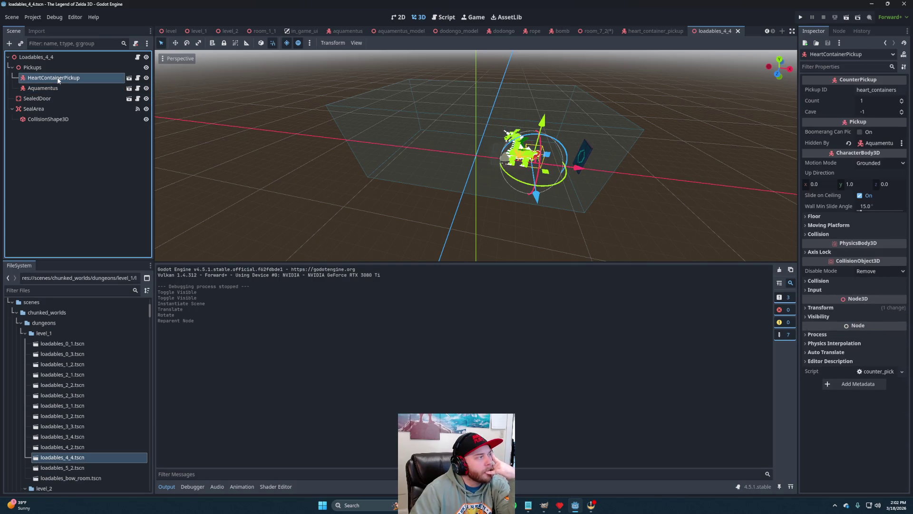
click(54, 90)
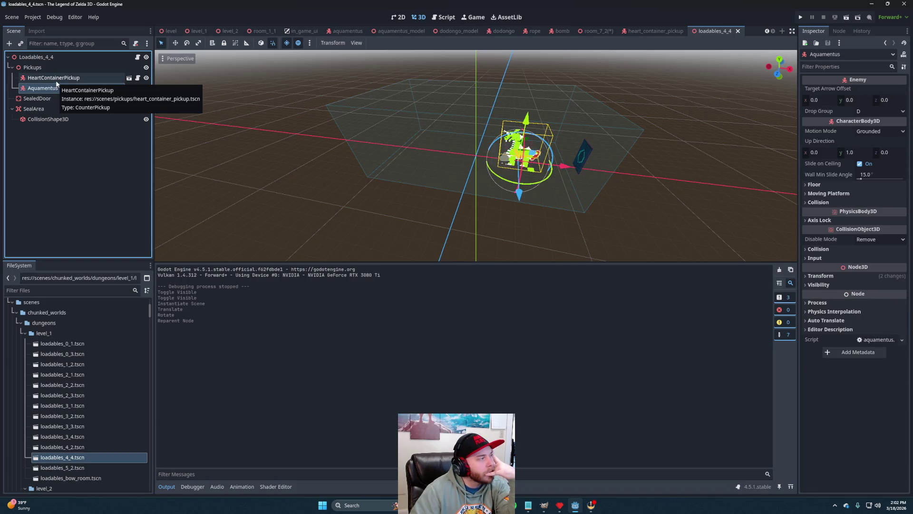
click(56, 82)
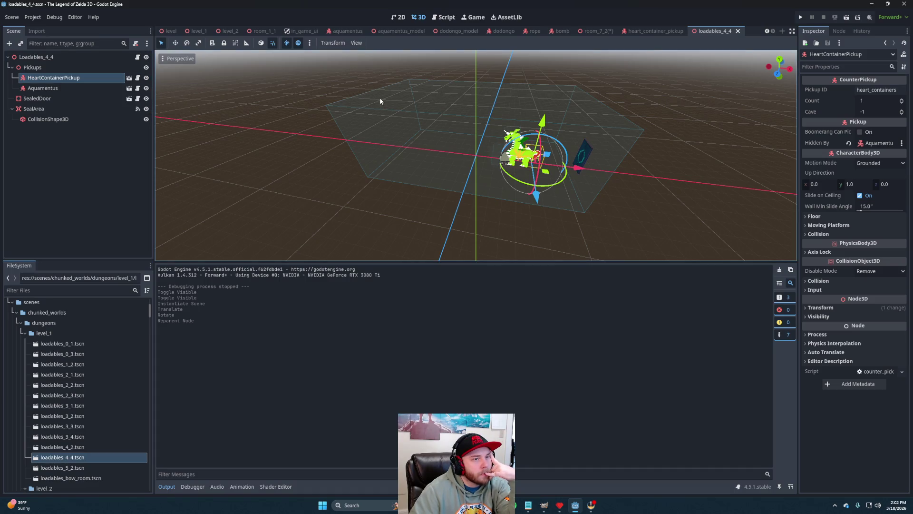
click(137, 78)
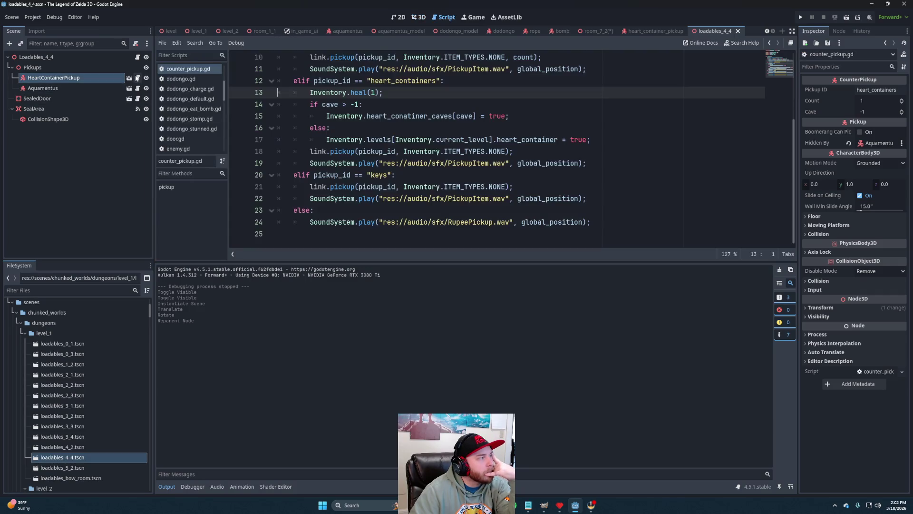
- Read through counter_pickup.gd, then jump to its Pickup base class script, pickup.gd
scroll(456, 136, up, 3)
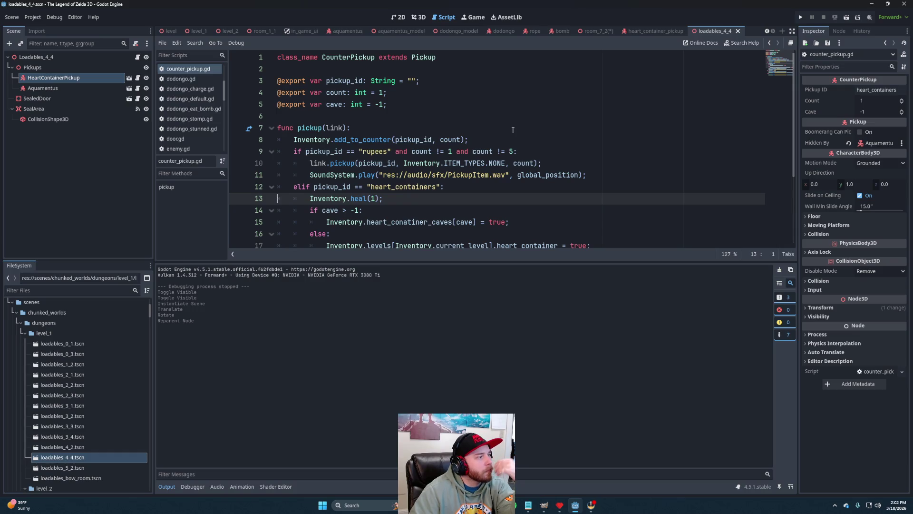
scroll(516, 139, down, 3)
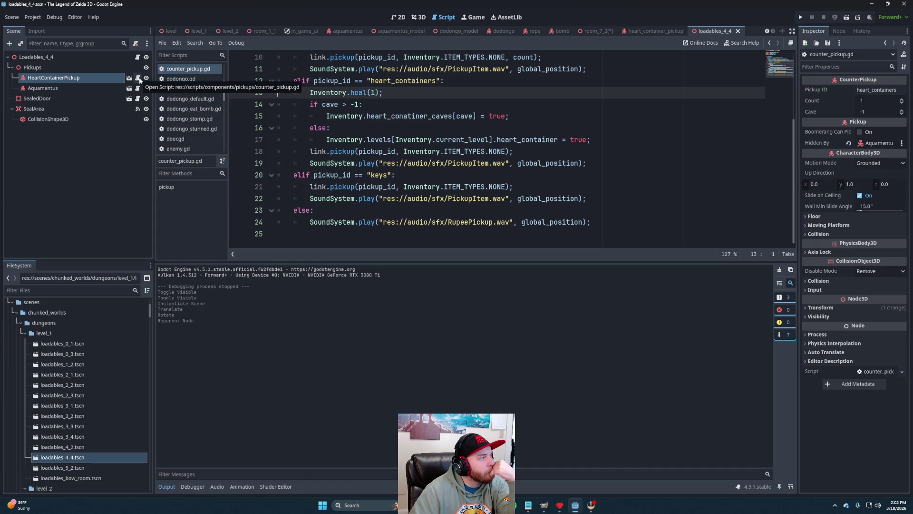
mouse_move(498, 151)
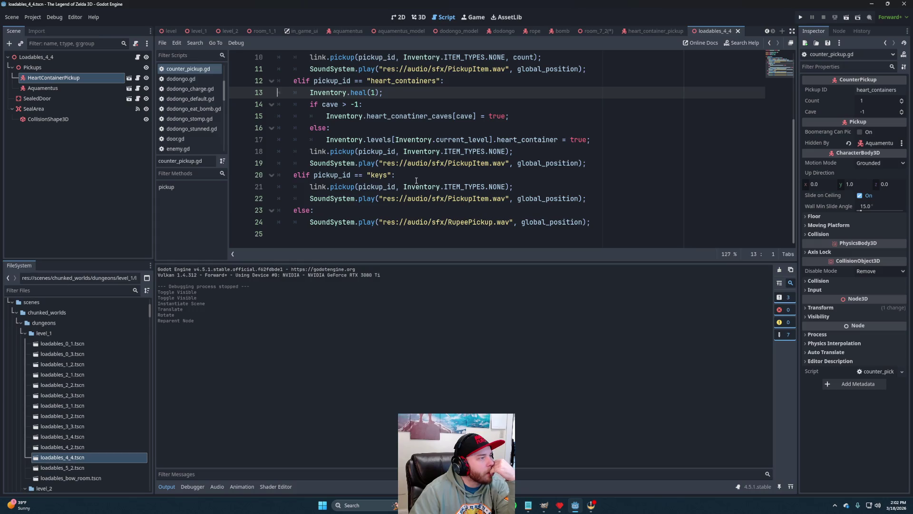
scroll(407, 180, up, 1)
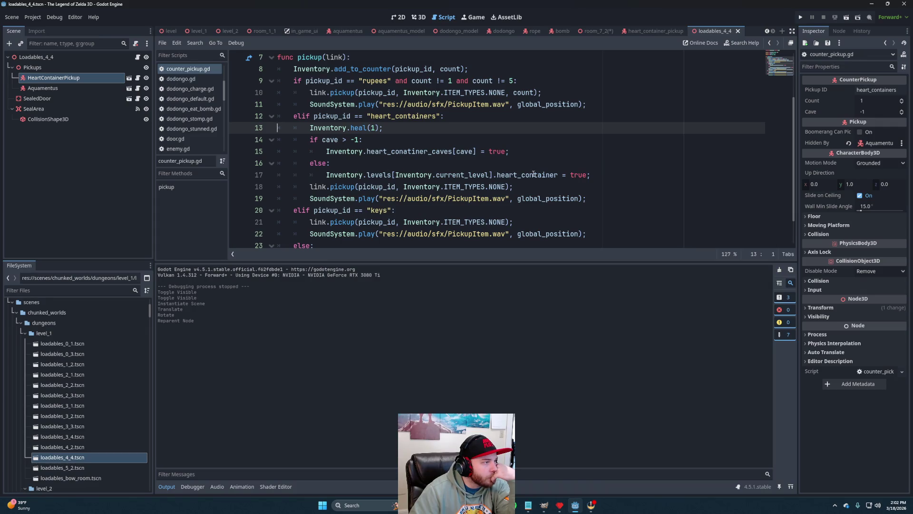
scroll(437, 182, up, 2)
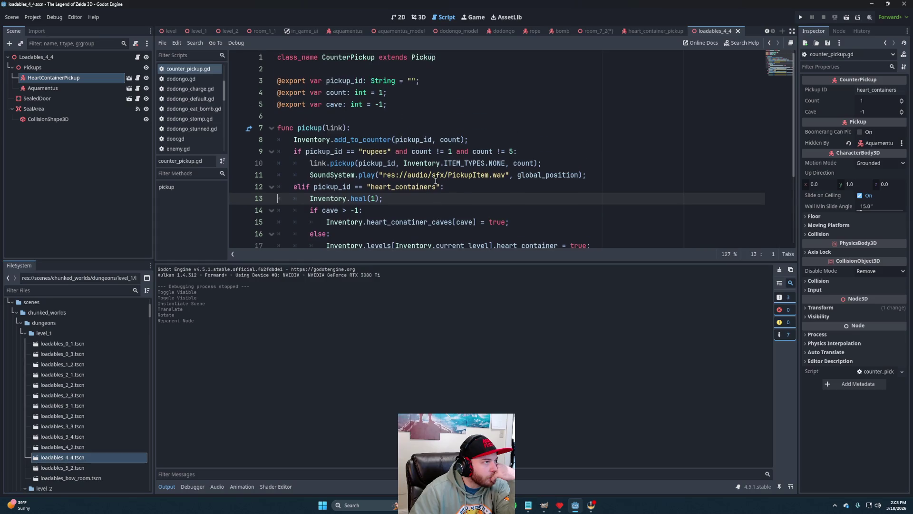
scroll(446, 179, down, 3)
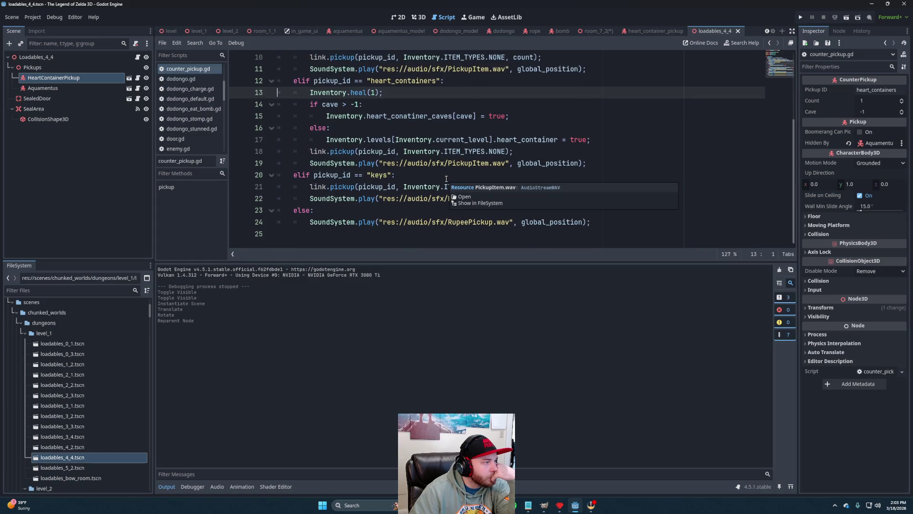
scroll(470, 198, up, 3)
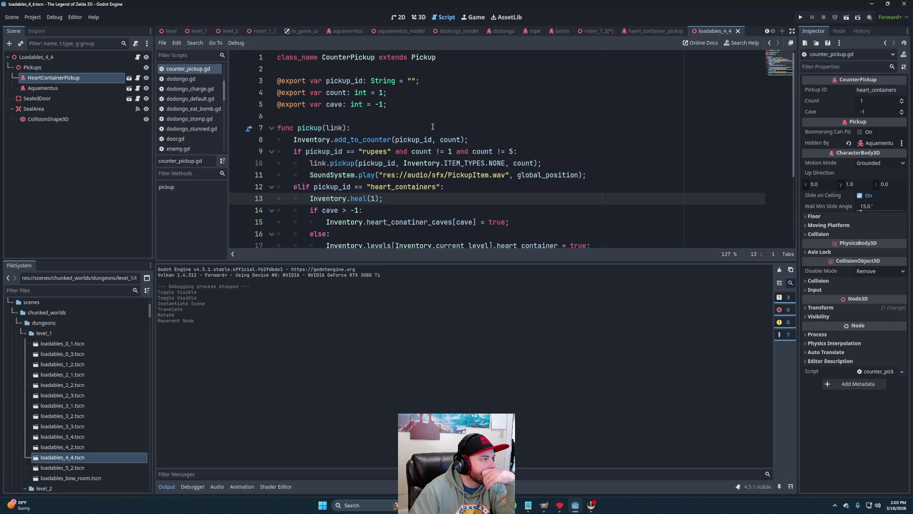
scroll(433, 126, down, 3)
scroll(433, 126, up, 3)
ctrl+click(423, 58)
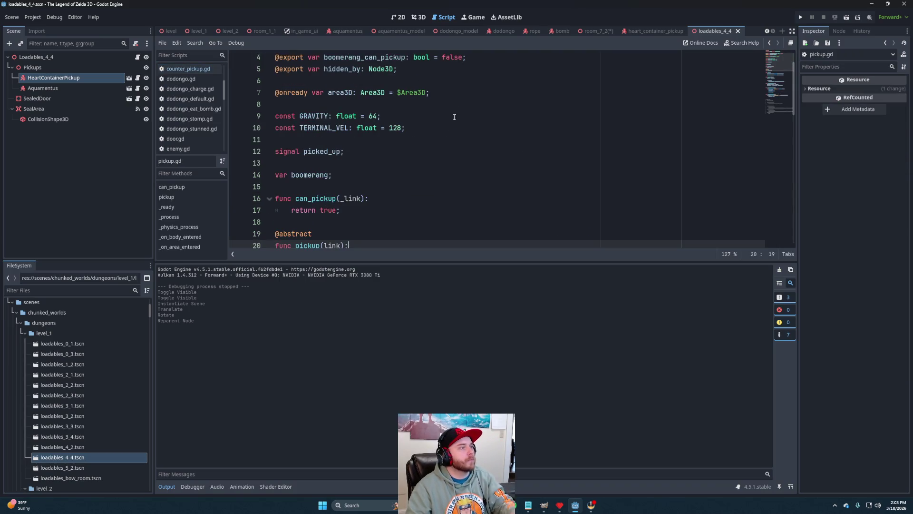
scroll(476, 128, down, 5)
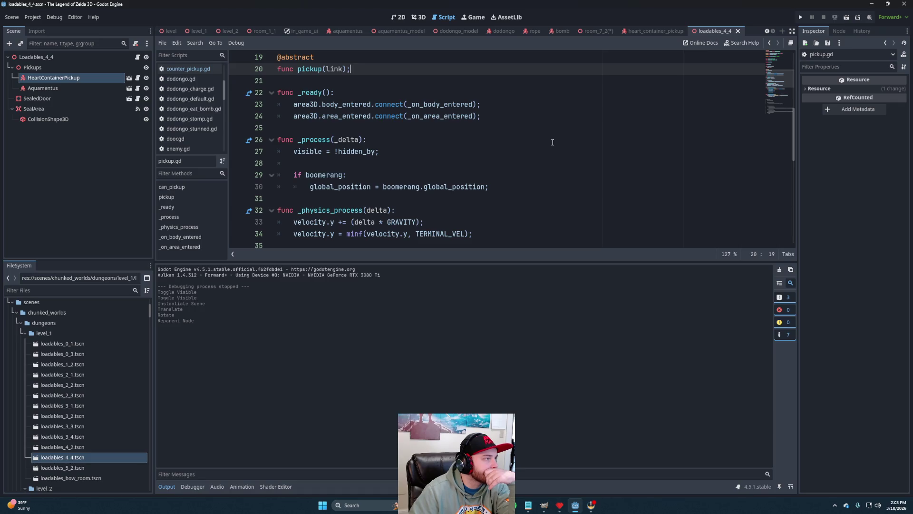
scroll(552, 142, down, 4)
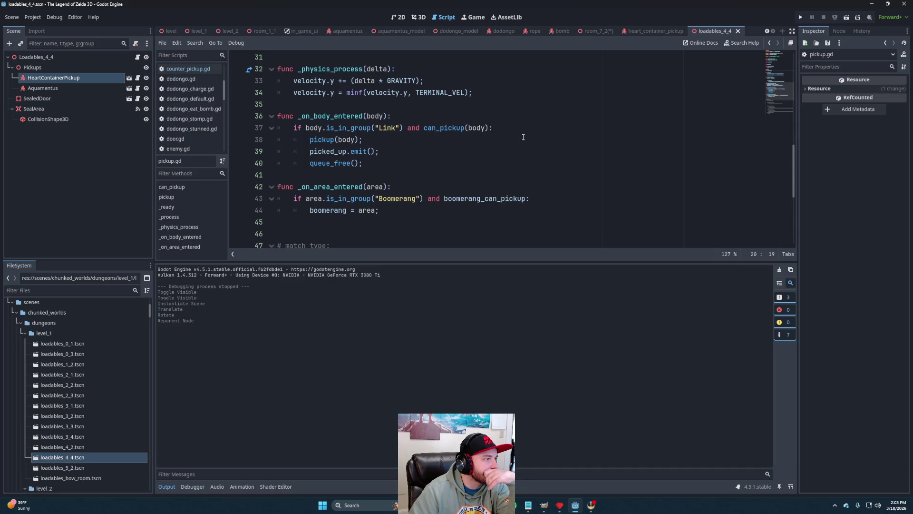
scroll(525, 152, up, 4)
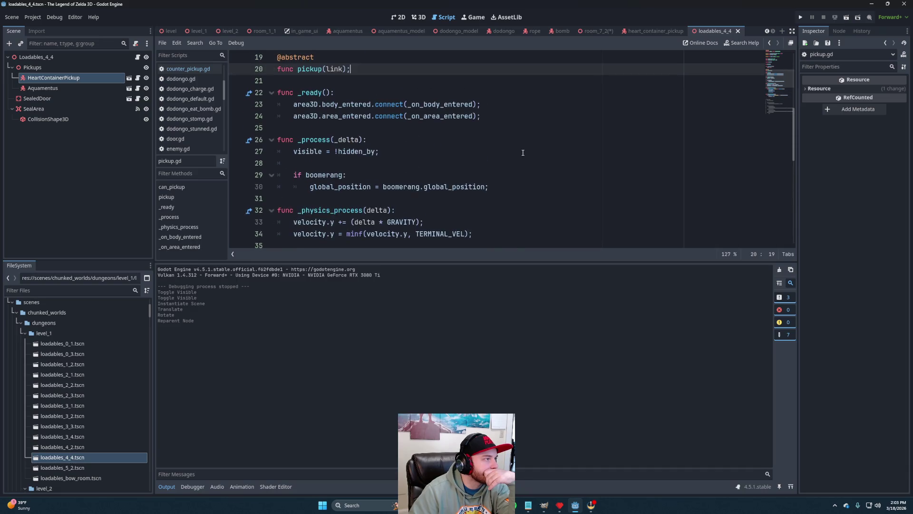
scroll(523, 153, down, 9)
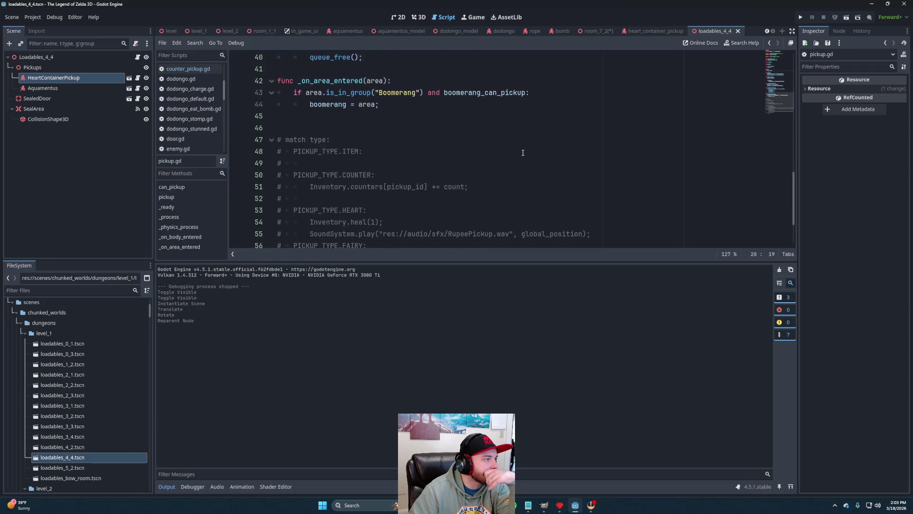
scroll(522, 153, up, 5)
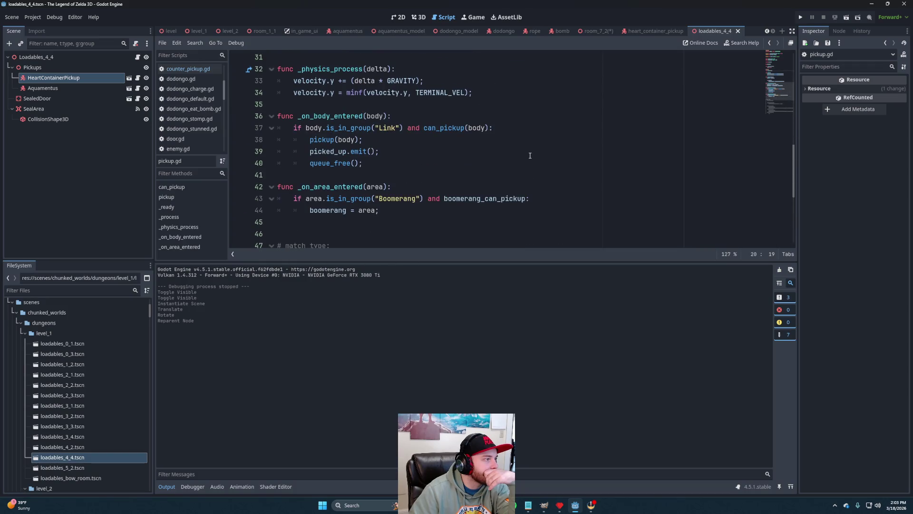
scroll(530, 155, up, 8)
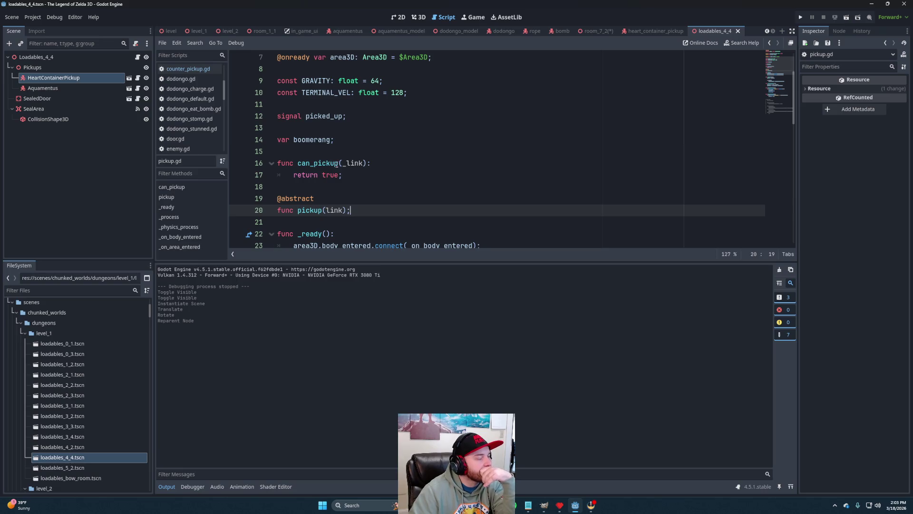
click(372, 173)
click(400, 165)
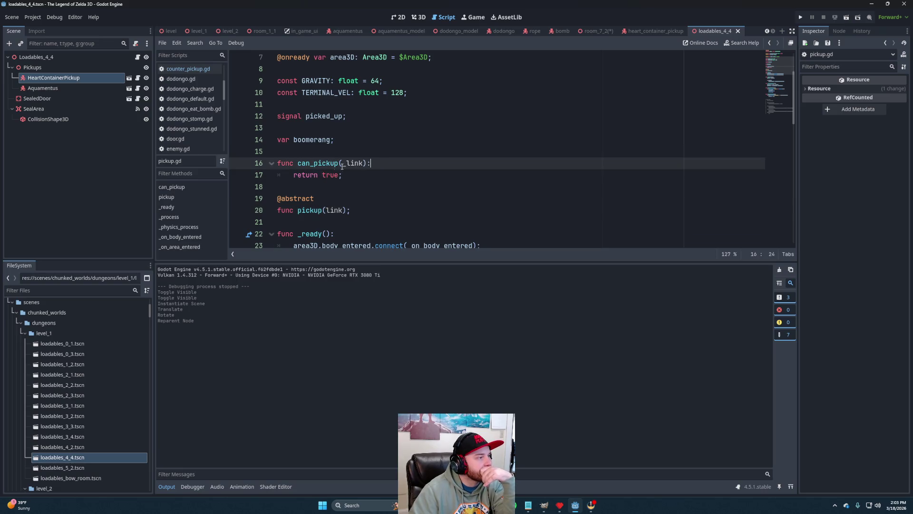
click(343, 171)
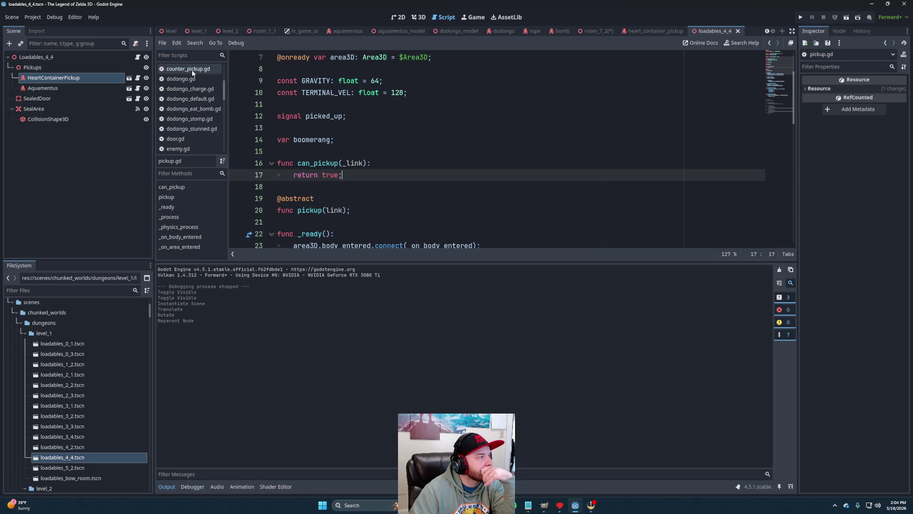
click(191, 67)
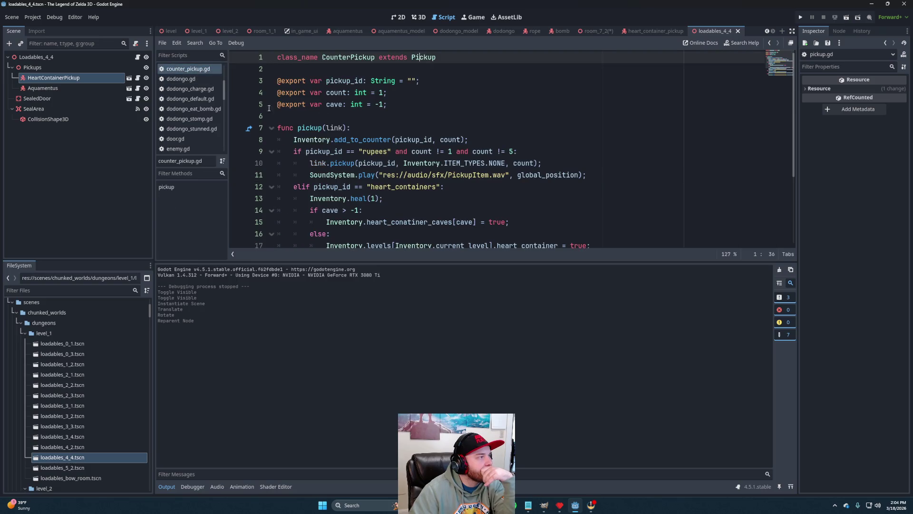
scroll(412, 133, down, 3)
scroll(381, 126, up, 3)
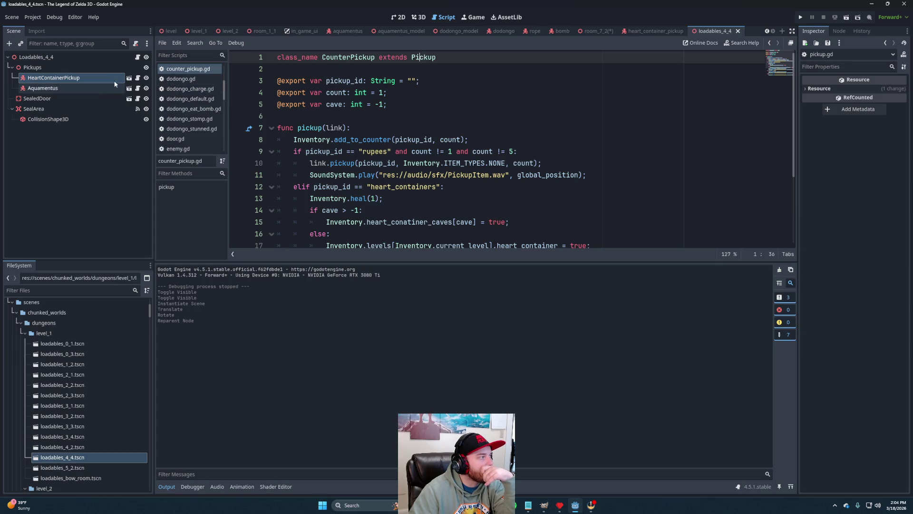
ctrl+click(423, 57)
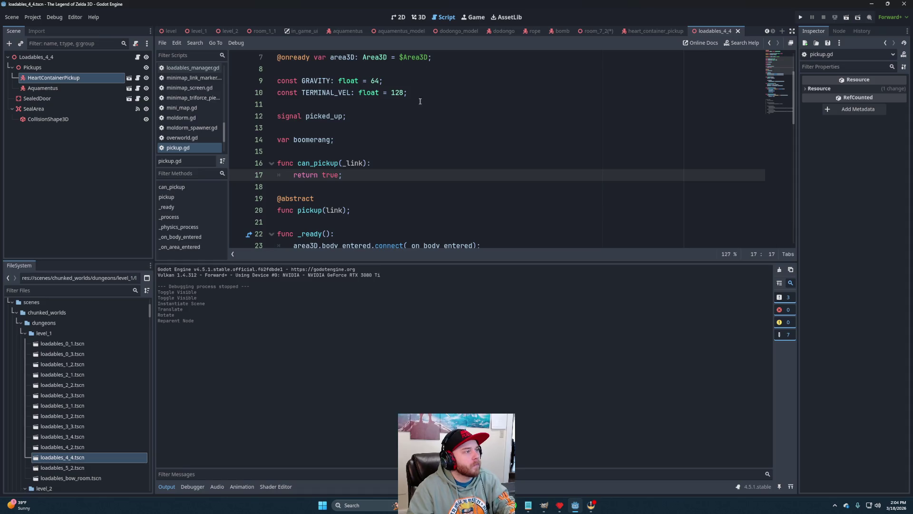
- In pickup.gd, change can_pickup's return value from true to not hidden_by
scroll(413, 128, down, 5)
scroll(412, 128, down, 4)
scroll(414, 143, up, 12)
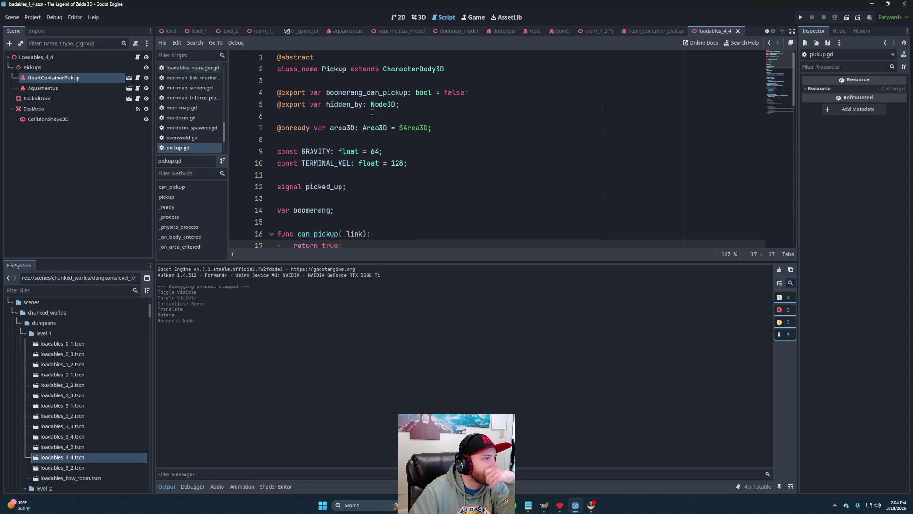
scroll(372, 113, down, 7)
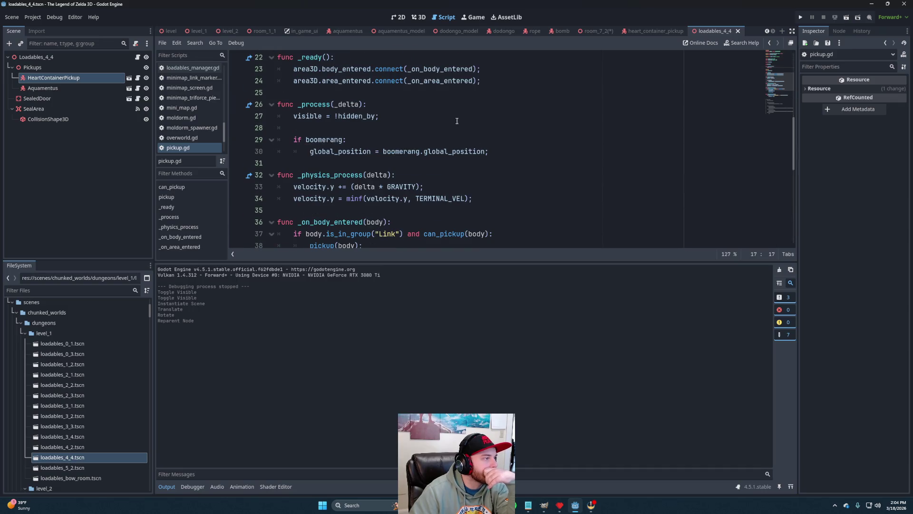
click(380, 116)
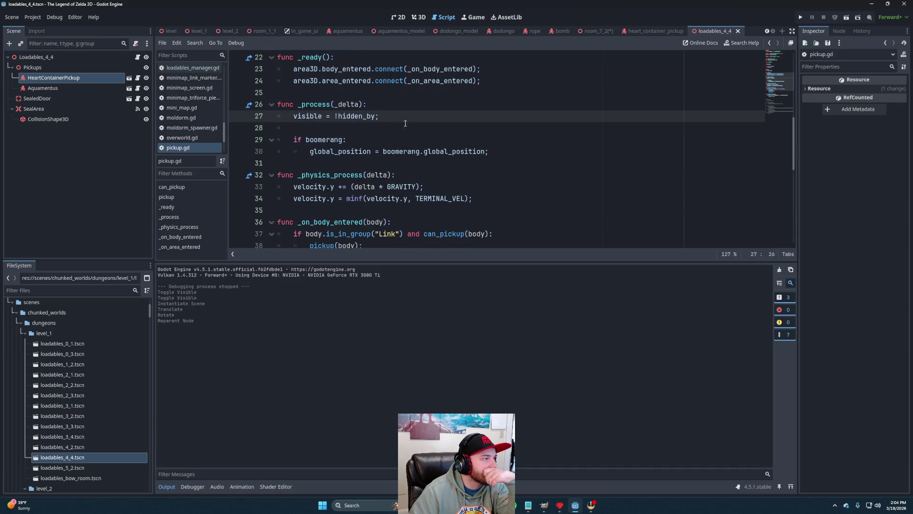
scroll(373, 143, up, 3)
click(332, 104)
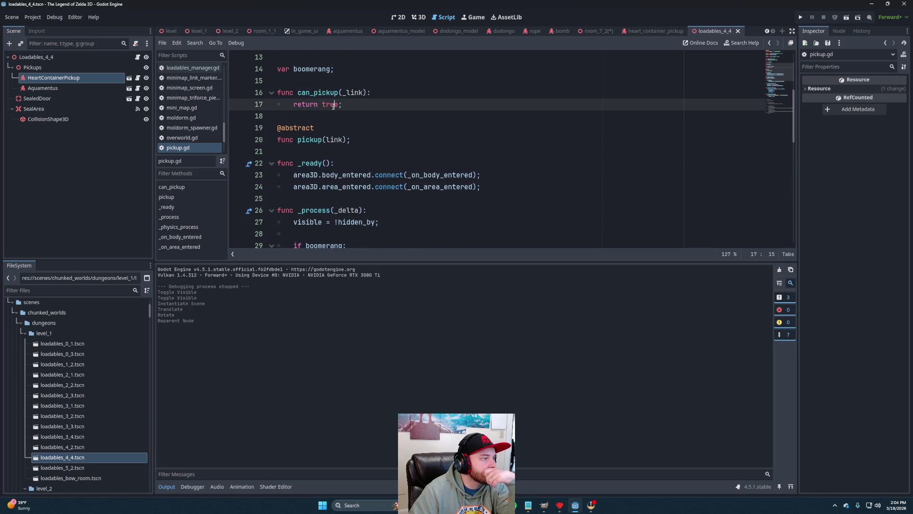
scroll(361, 143, up, 4)
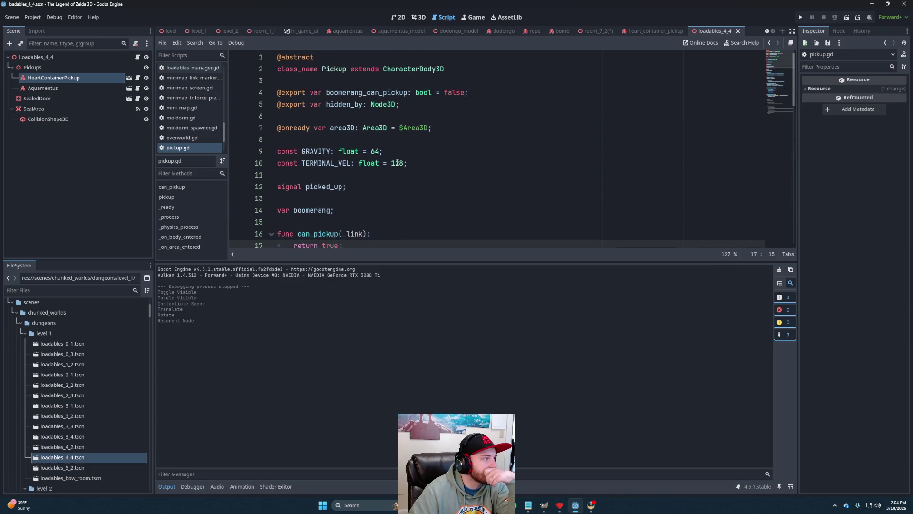
scroll(397, 163, down, 5)
click(327, 69)
double_click(327, 69)
text(not hid)
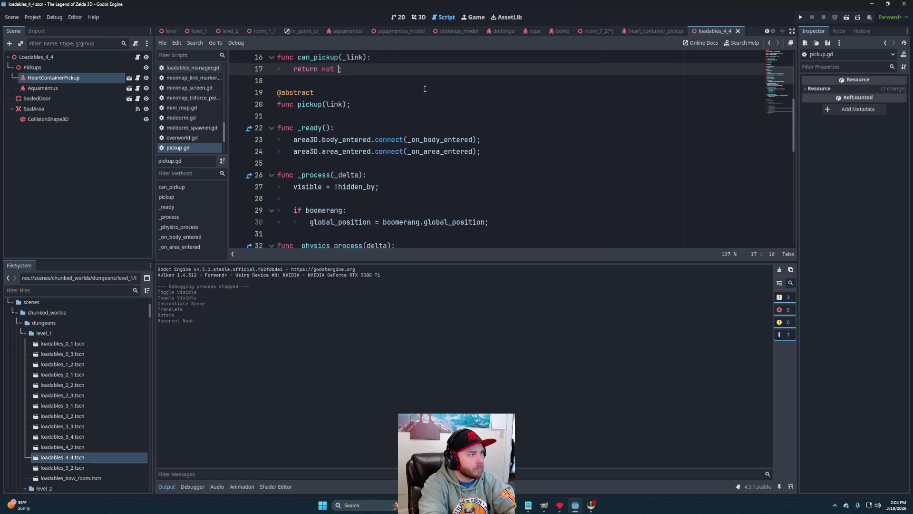
key(Return)
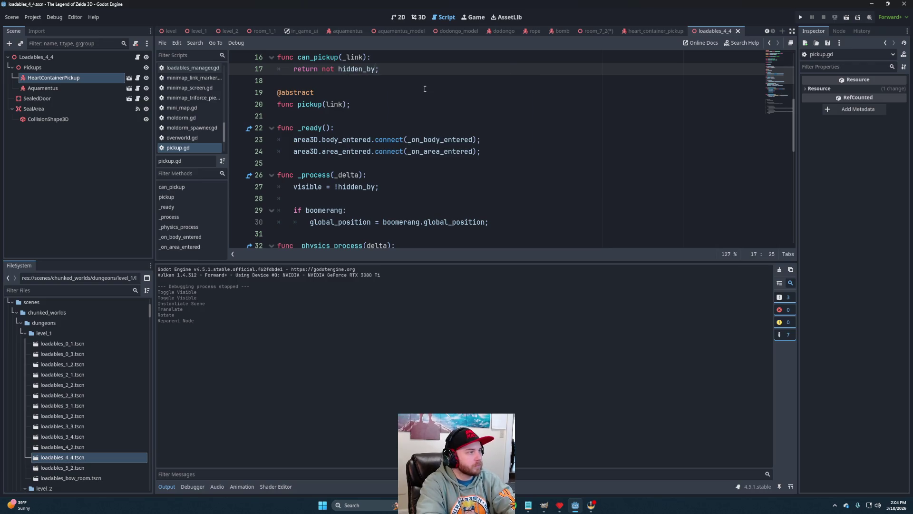
- Save pickup.gd and switch back to the room_7_2 scene
click(429, 88)
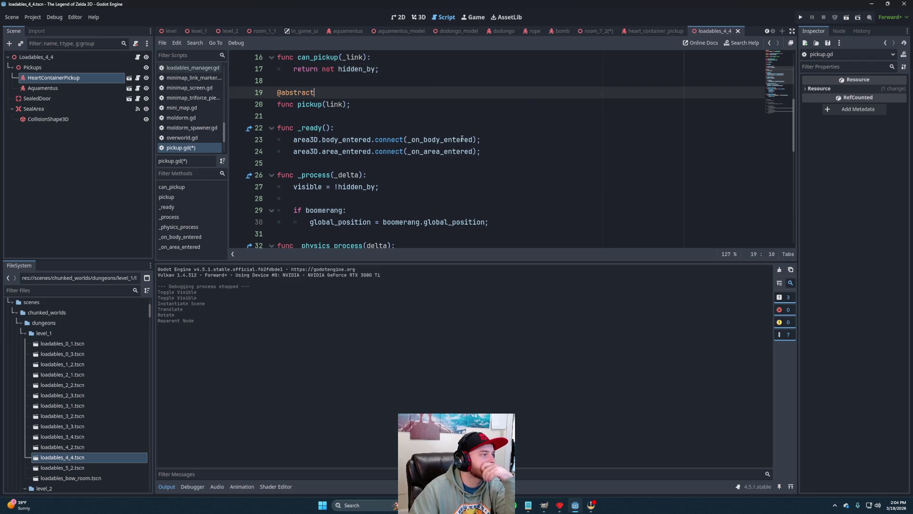
scroll(458, 139, up, 1)
scroll(458, 139, up, 3)
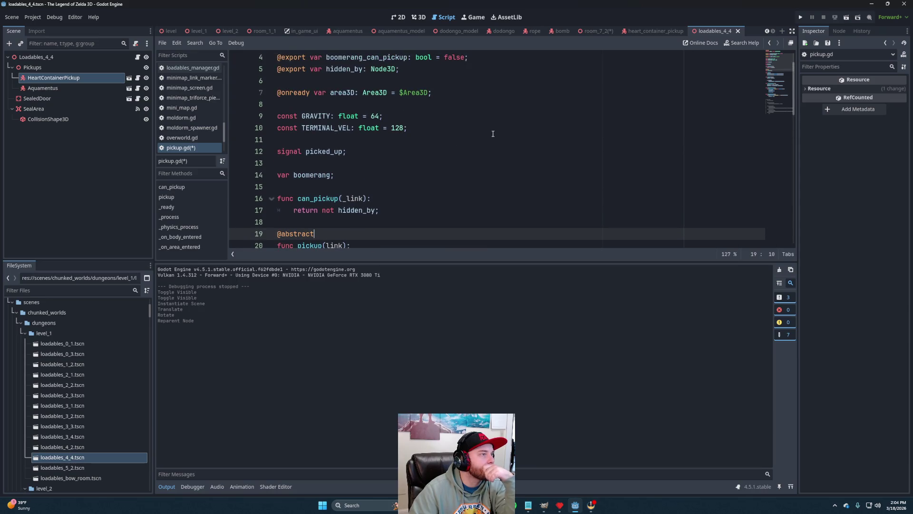
click(470, 118)
key(ctrl+s)
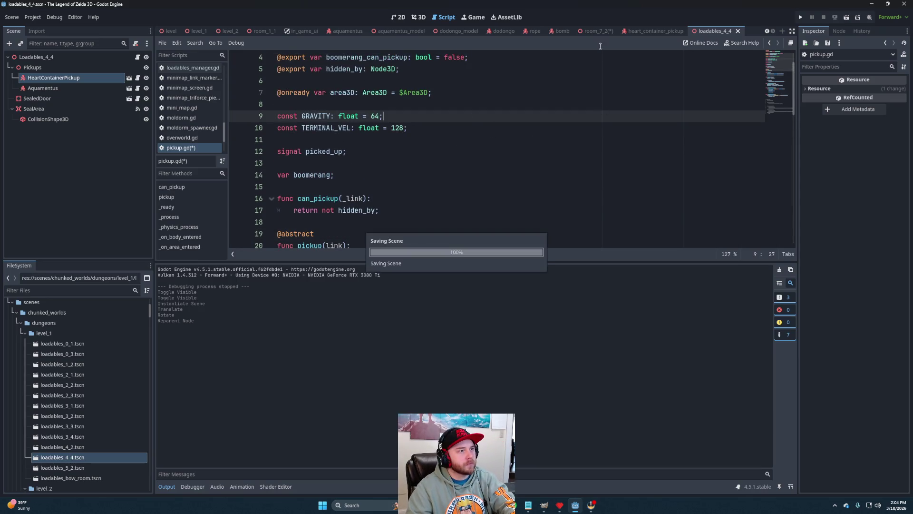
click(597, 34)
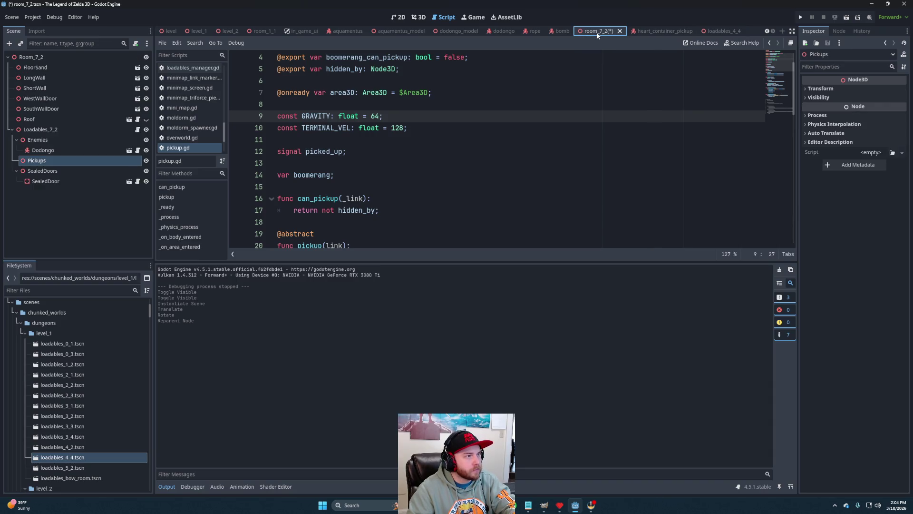
- Reparent Dodongo under Pickups and instance heart_container_pickup.tscn beneath the Pickups node
drag(41, 148, 52, 161)
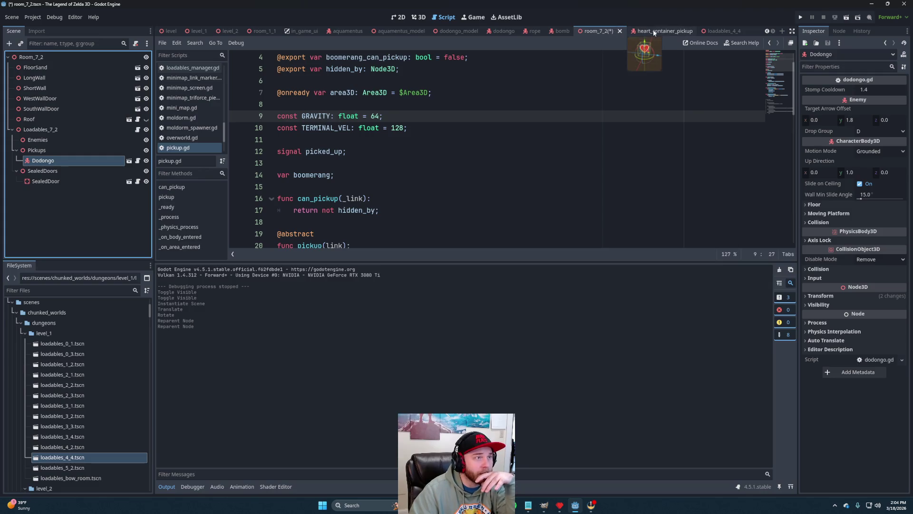
scroll(94, 390, down, 10)
click(95, 387)
scroll(95, 388, down, 5)
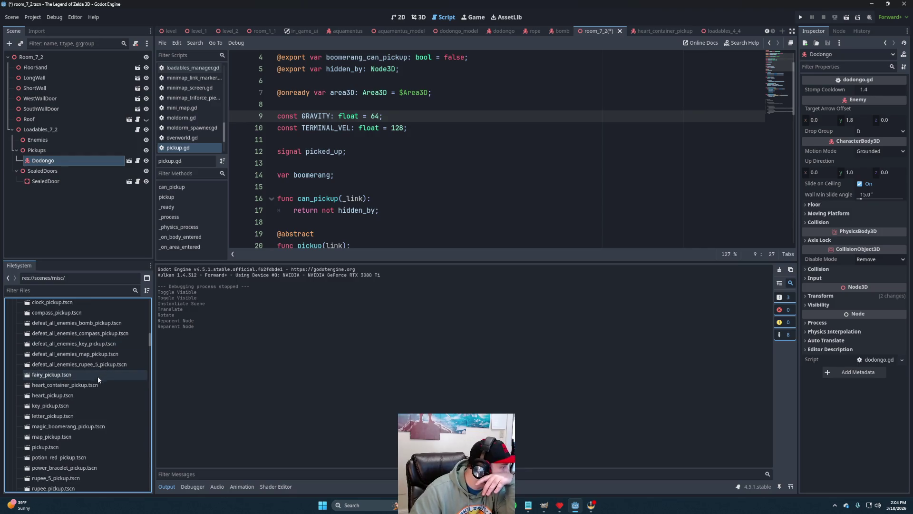
drag(69, 384, 36, 153)
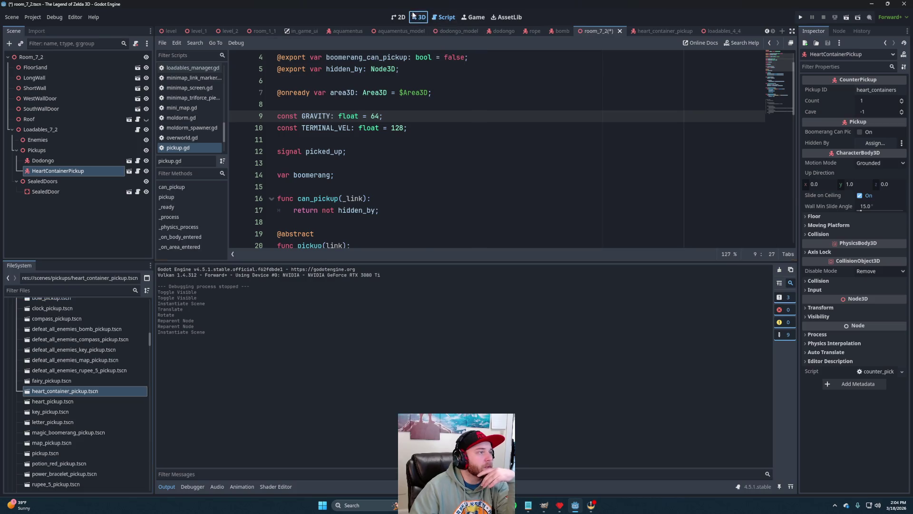
click(419, 17)
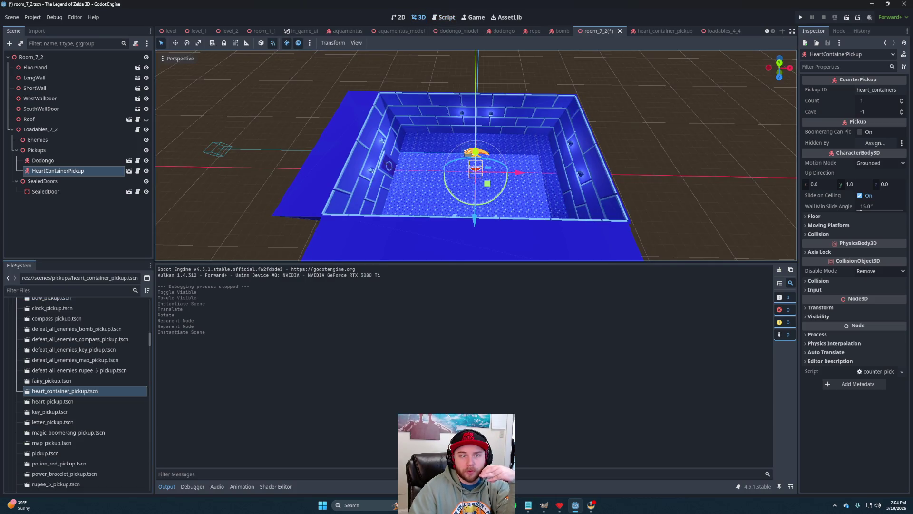
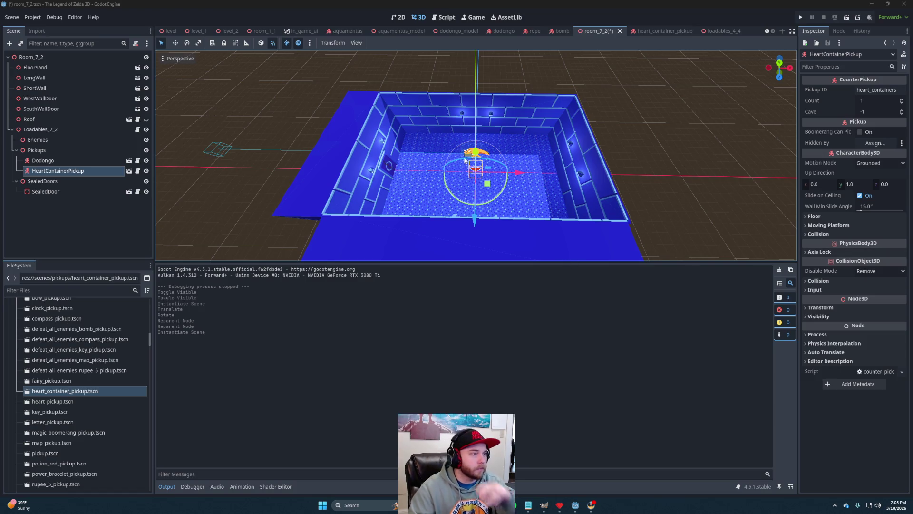
- Make room_7_2's HeartContainerPickup hidden by the Dodongo node by setting its Hidden By field
scroll(501, 194, up, 5)
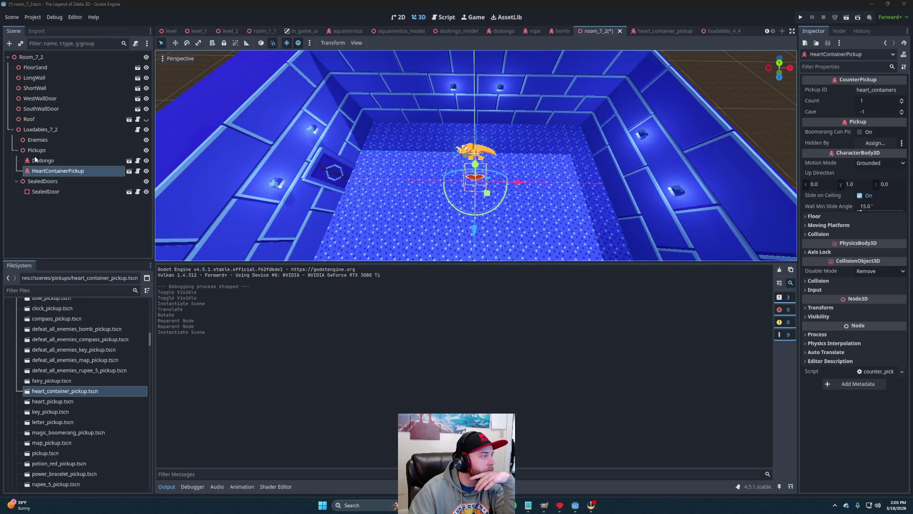
mouse_move(43, 160)
mouse_down()
mouse_move(842, 110)
mouse_move(867, 144)
mouse_up()
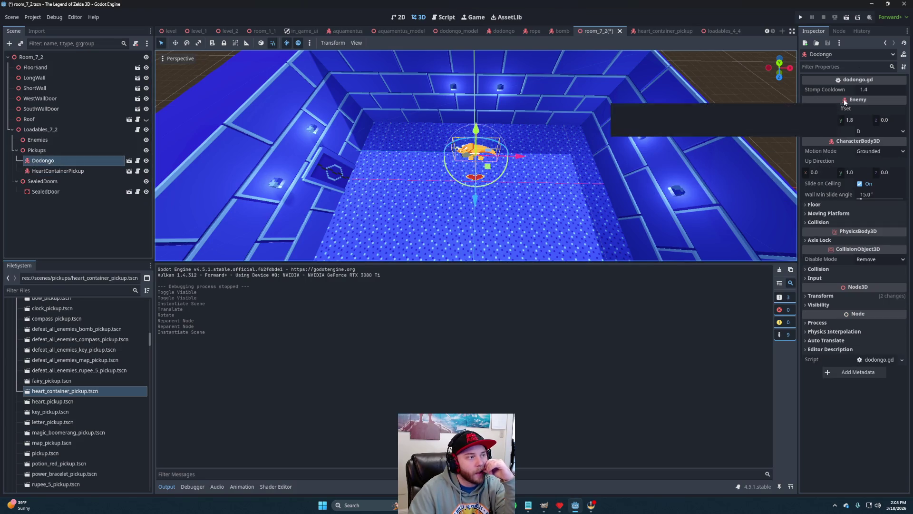
click(44, 172)
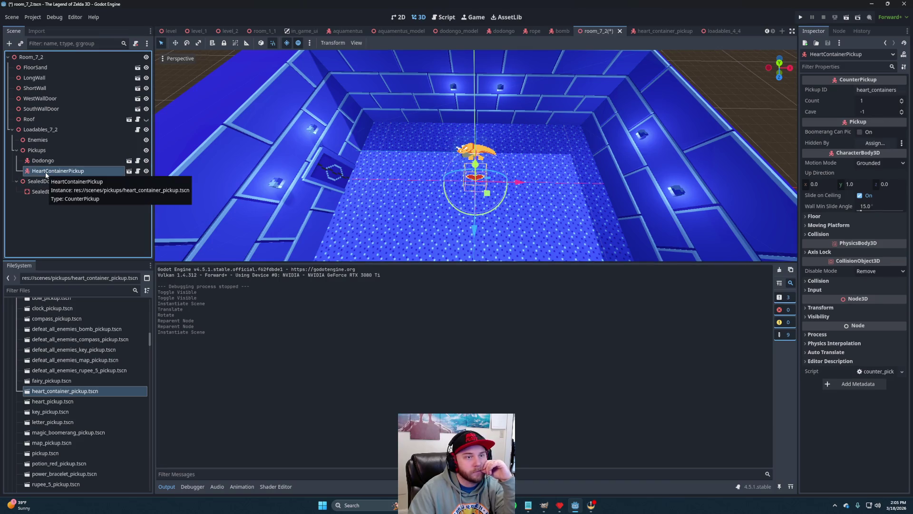
mouse_move(148, 157)
mouse_down()
mouse_move(689, 142)
mouse_move(861, 148)
mouse_up()
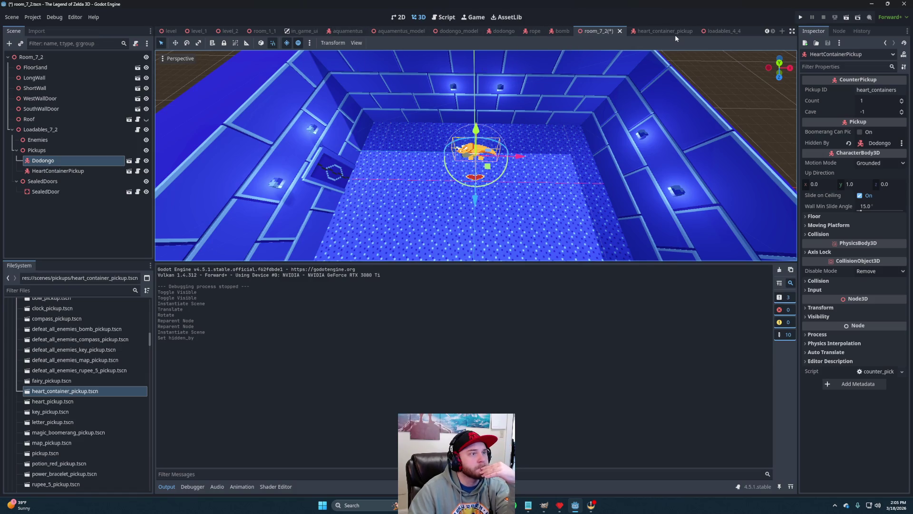
click(717, 31)
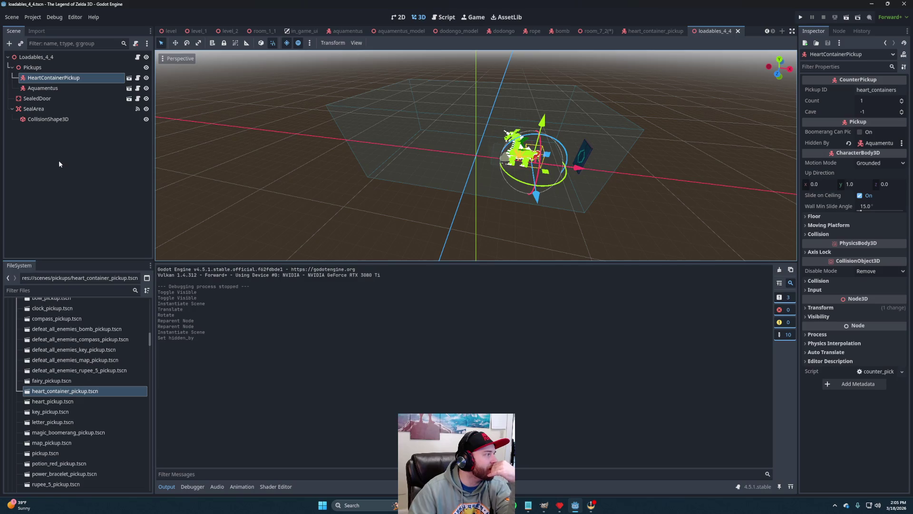
- Open loadables_manager.gd from the loadables_4_4 scene and read through its pickup and sealed-door code
click(138, 57)
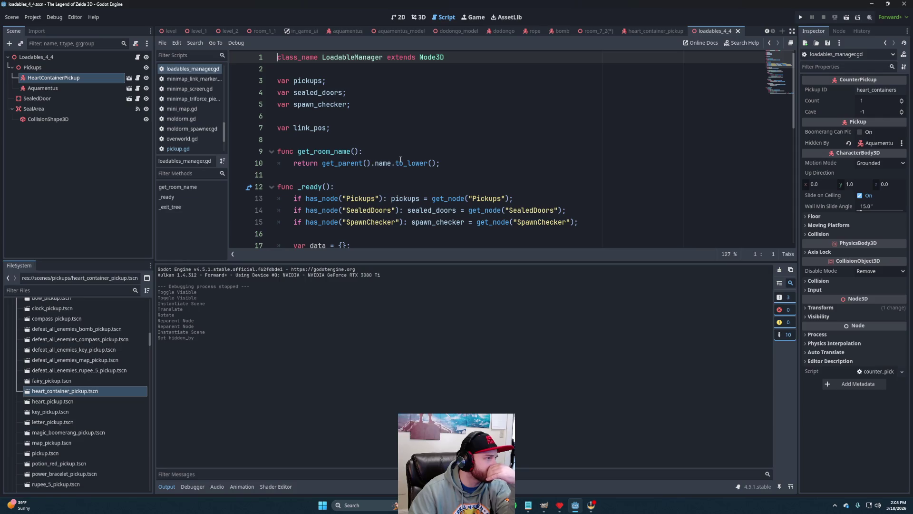
scroll(435, 171, down, 1)
scroll(434, 171, down, 5)
scroll(442, 172, up, 4)
scroll(452, 172, down, 8)
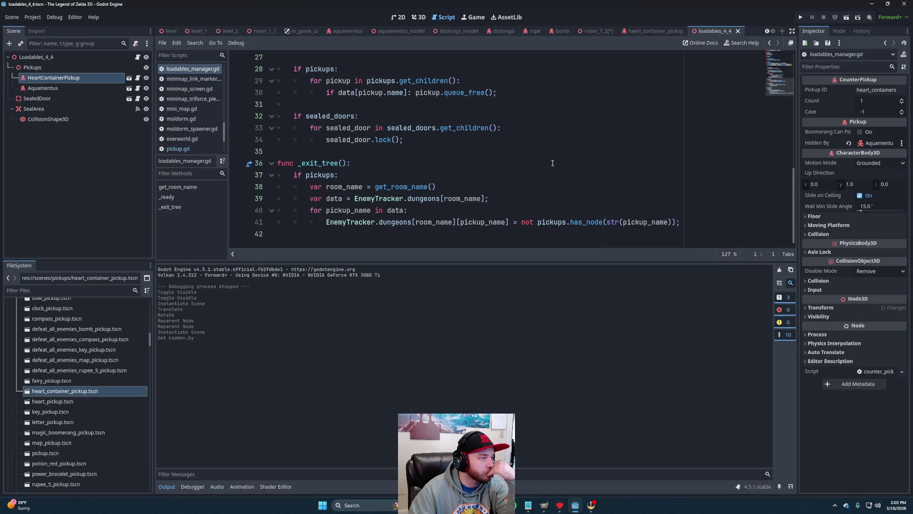
scroll(545, 163, up, 9)
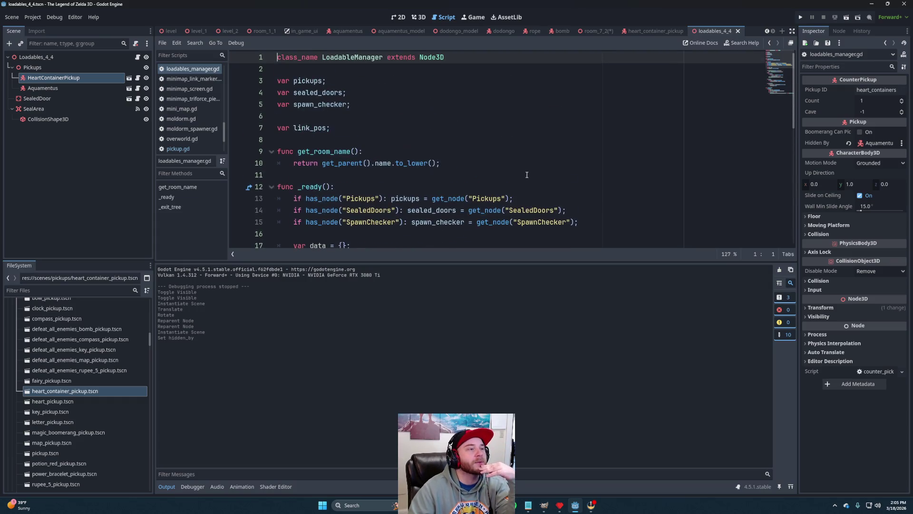
click(600, 31)
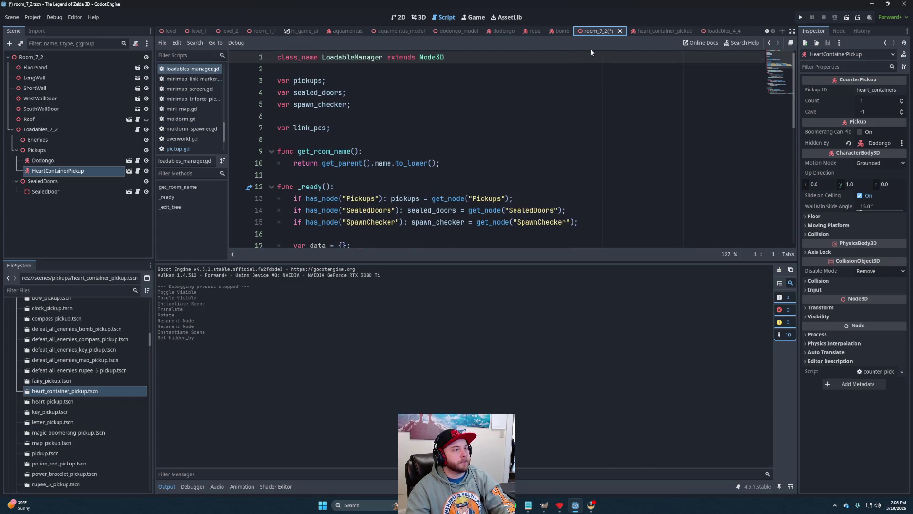
- Save room_7_2, then set the SealedDoor's Enemies property to the Pickups node
click(102, 222)
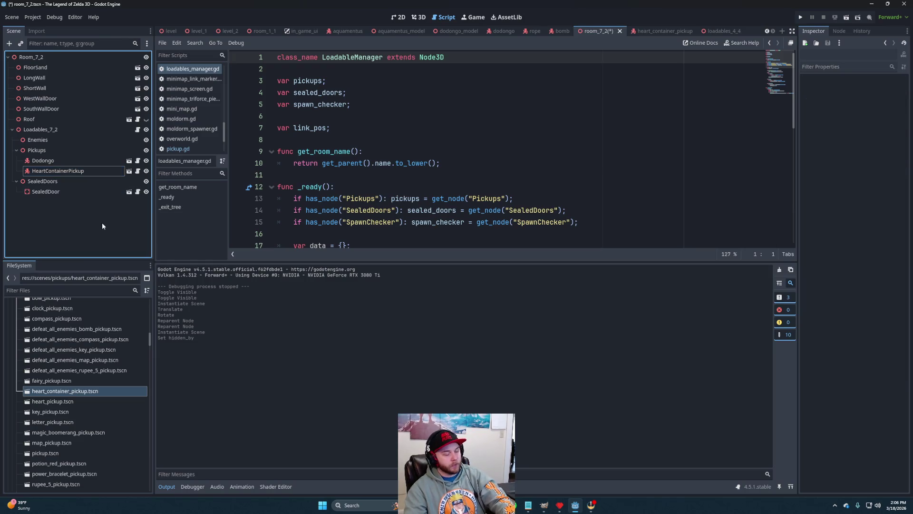
key(ctrl+s)
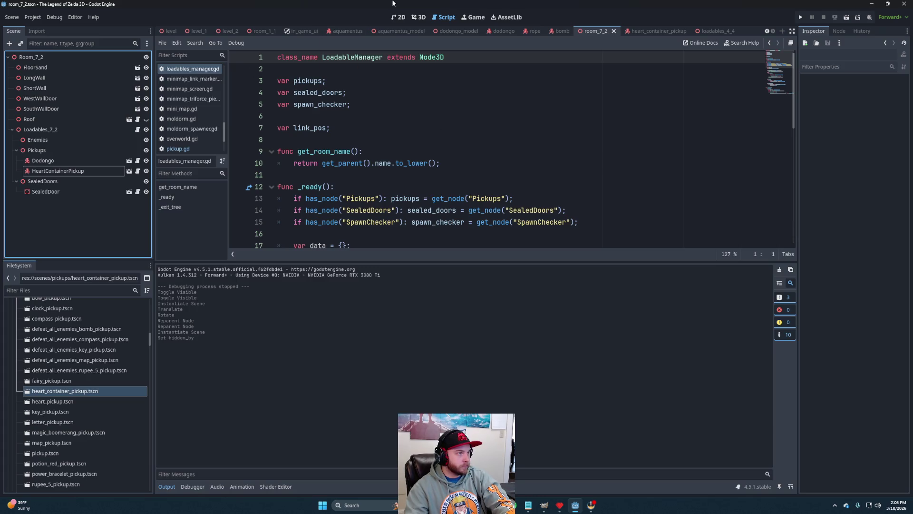
click(418, 18)
scroll(504, 192, down, 3)
scroll(503, 192, down, 2)
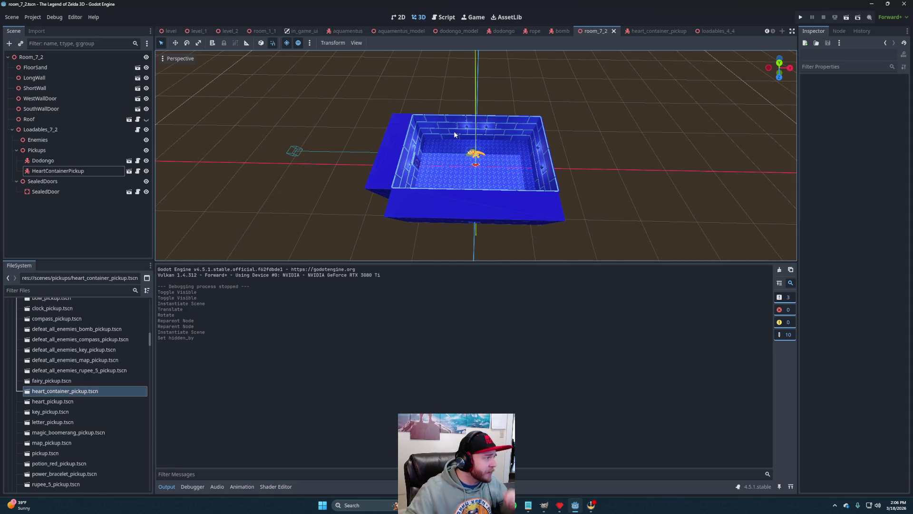
click(58, 192)
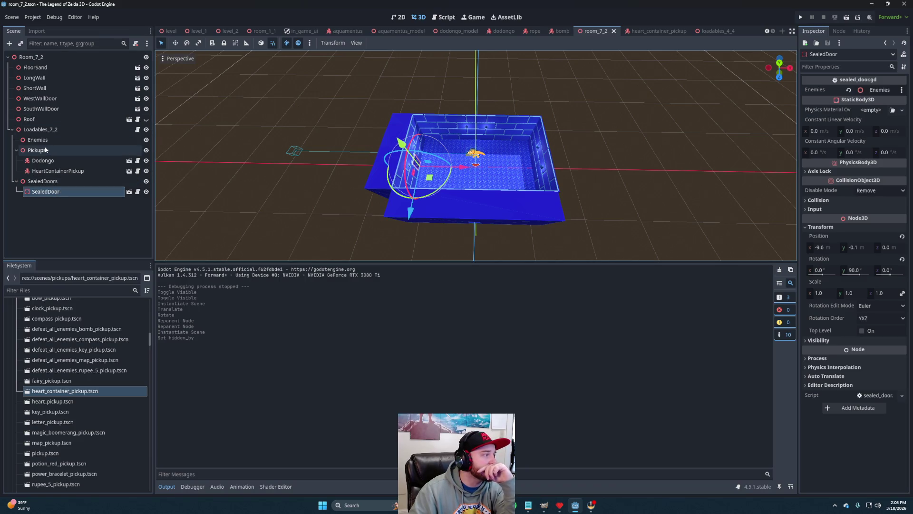
mouse_move(37, 150)
mouse_down()
mouse_move(715, 117)
mouse_move(874, 91)
mouse_up()
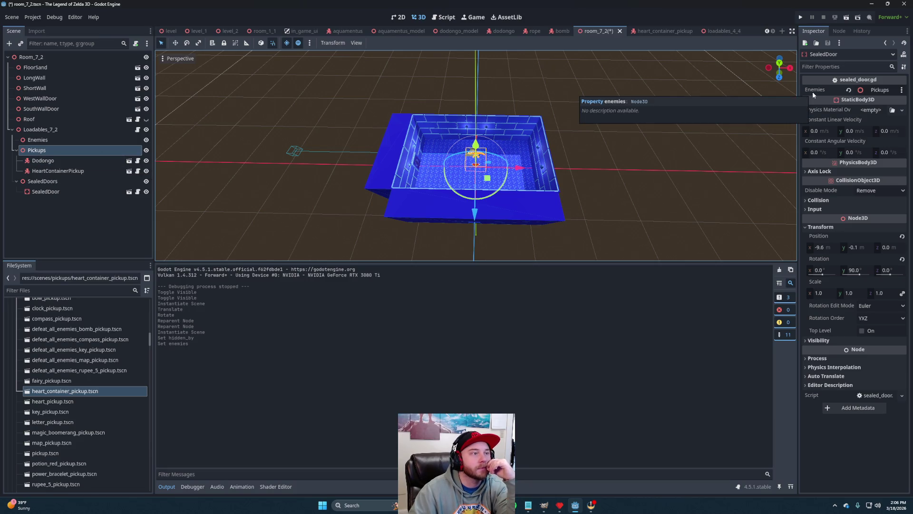
- Delete the Enemies node and save room_7_2
click(47, 139)
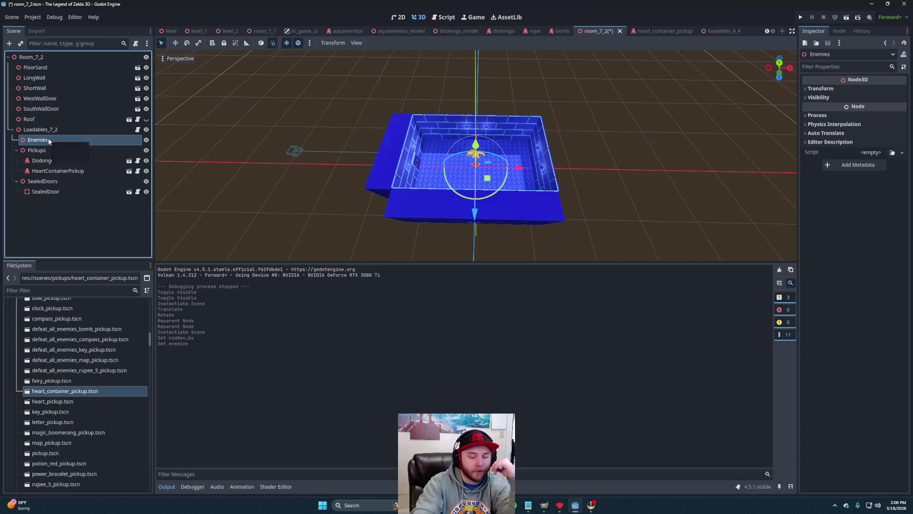
key(Delete)
click(445, 269)
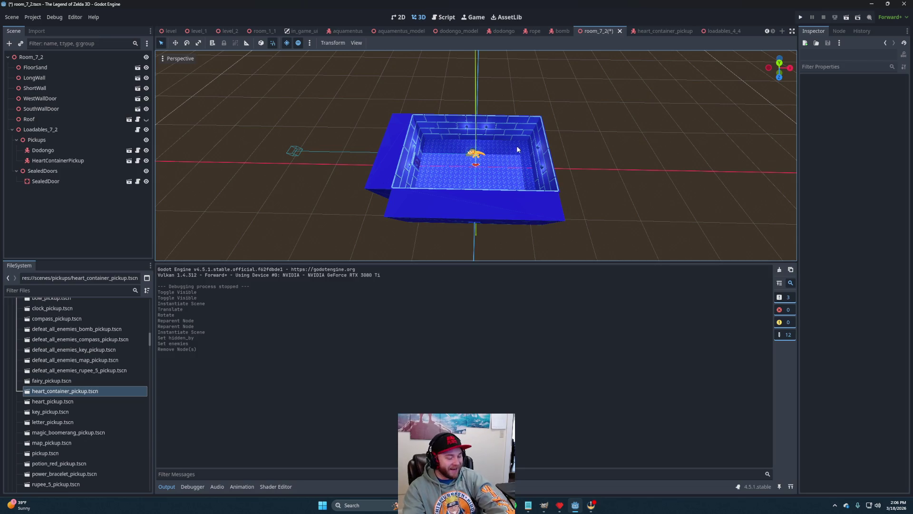
key(ctrl+s)
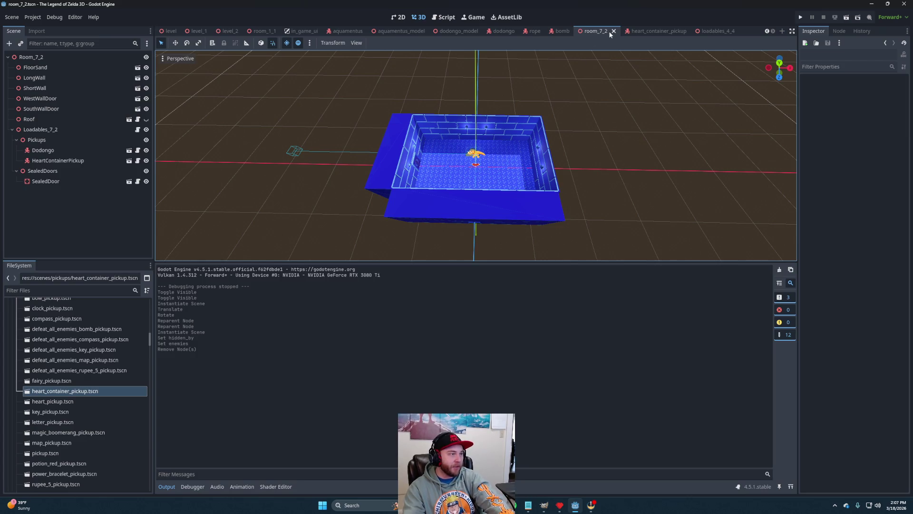
- Save the Loadables_7_2 branch as loadables_7_2.tscn in chunked_worlds/dungeons/level_2
click(55, 130)
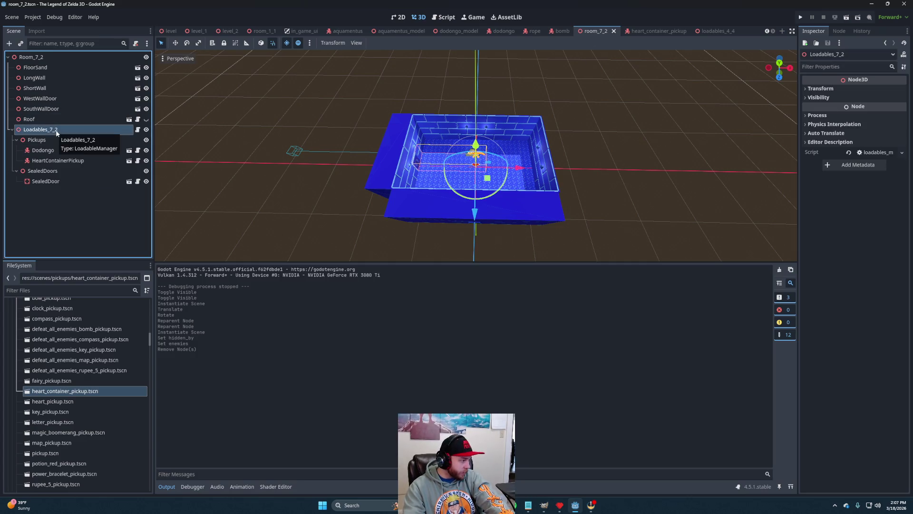
right_click(53, 134)
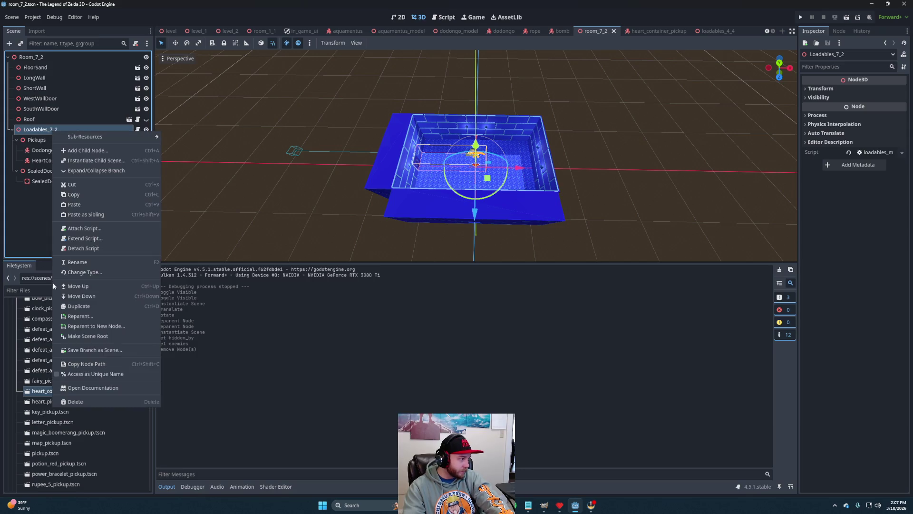
click(95, 350)
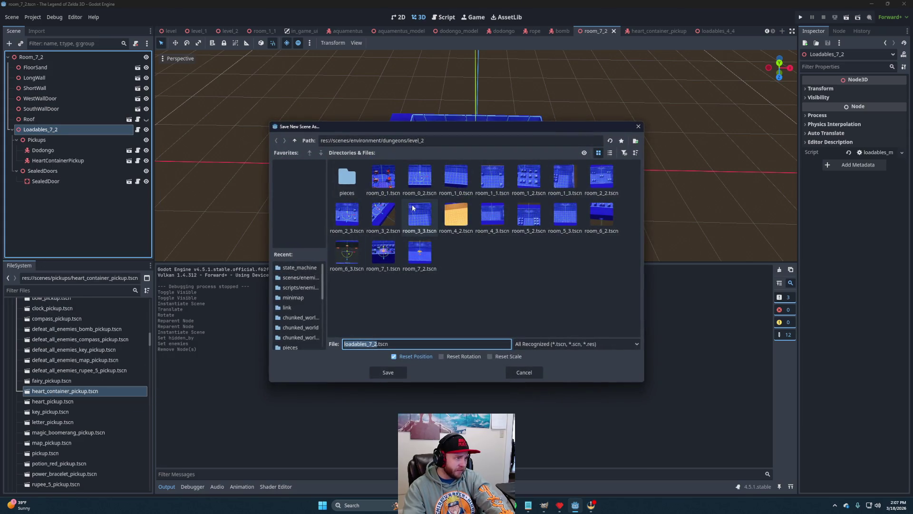
click(294, 140)
click(295, 140)
click(294, 140)
click(353, 180)
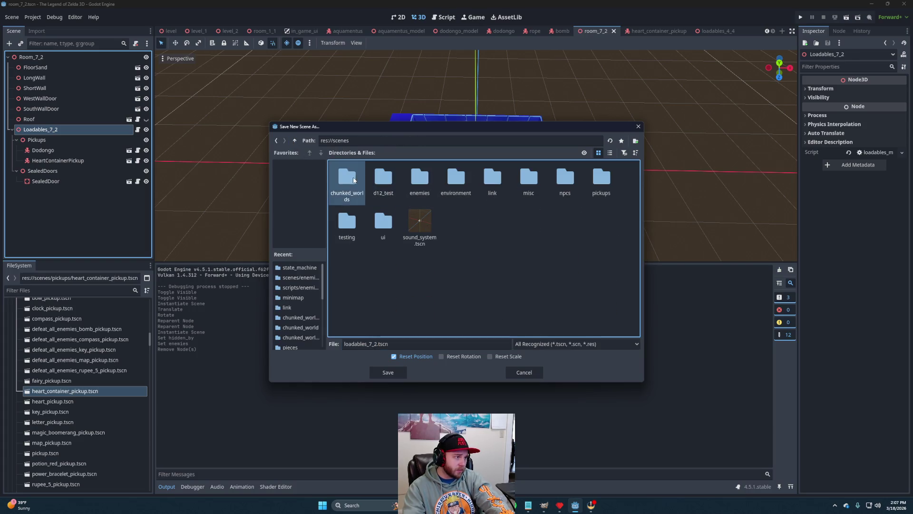
double_click(353, 181)
double_click(349, 179)
click(385, 182)
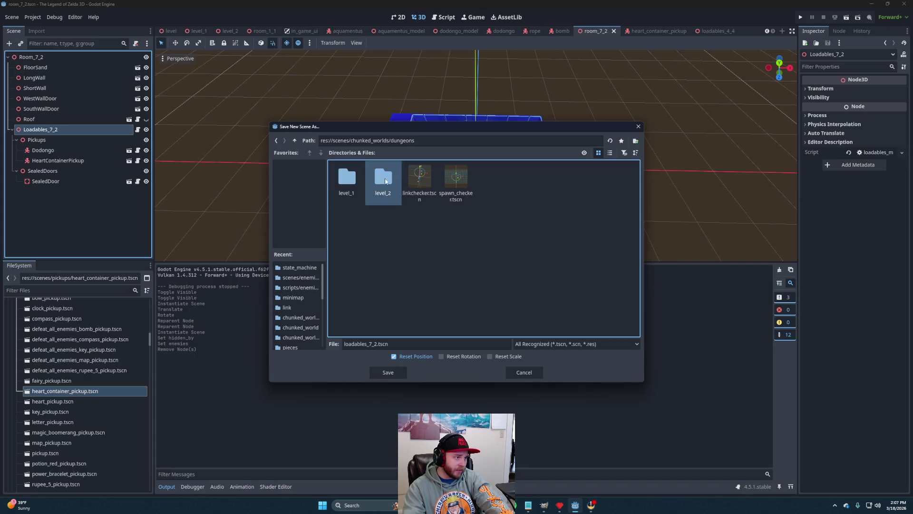
double_click(385, 182)
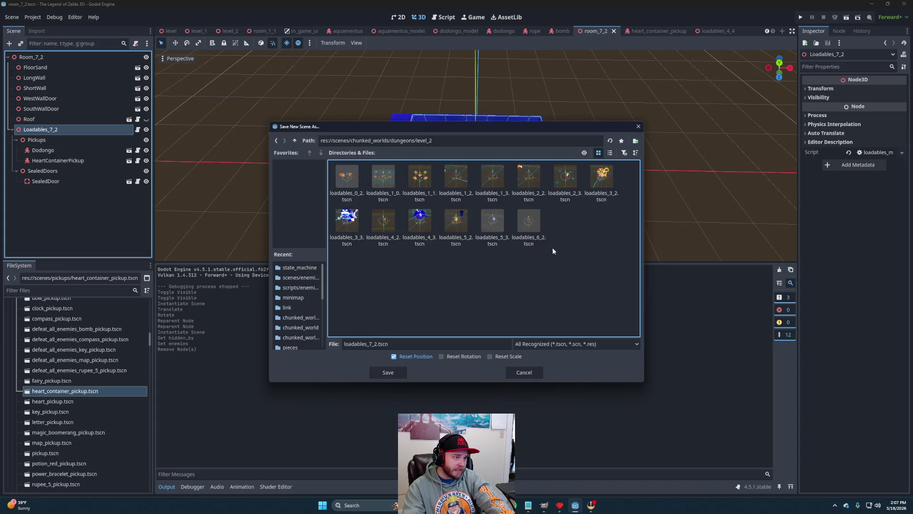
click(390, 373)
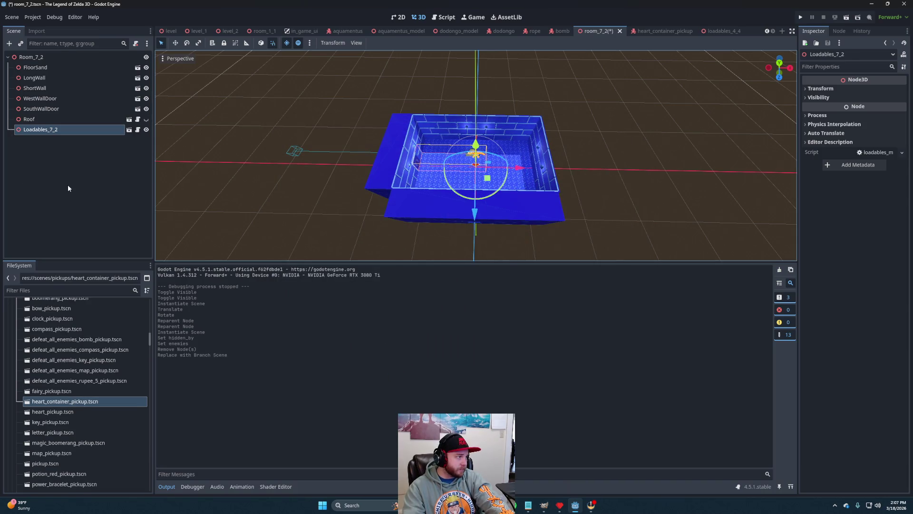
- Delete the Loadables_7_2 node from room_7_2
click(43, 130)
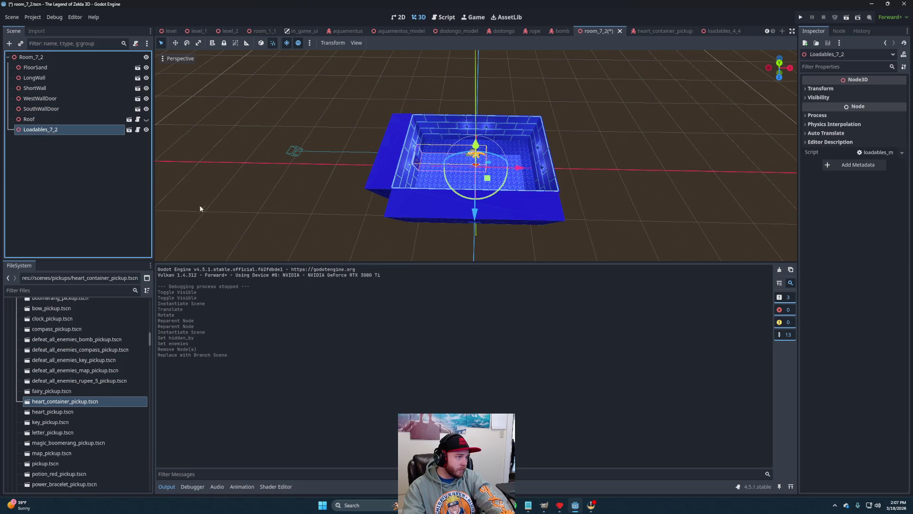
key(Delete)
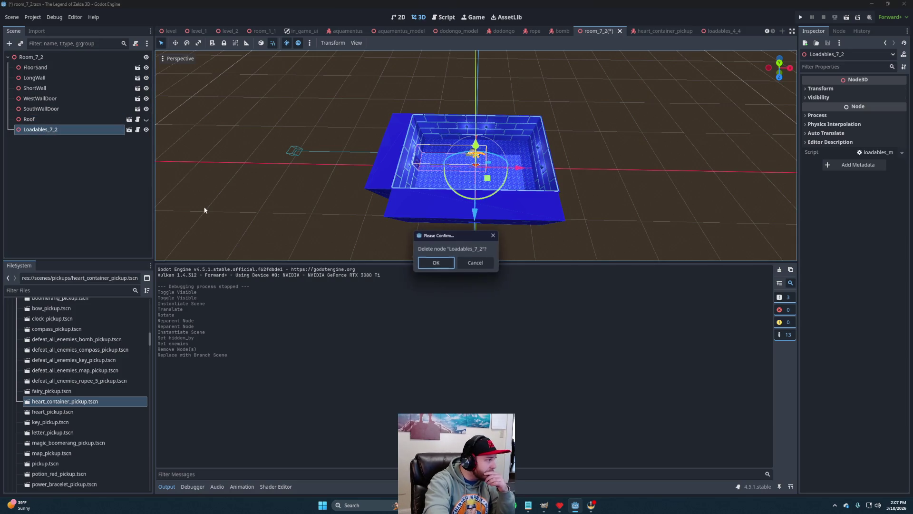
click(427, 264)
- Save room_7_2 and close the loadables_4_4, heart_container_pickup, room_7_2, bomb, rope and dodongo scenes
key(ctrl+s)
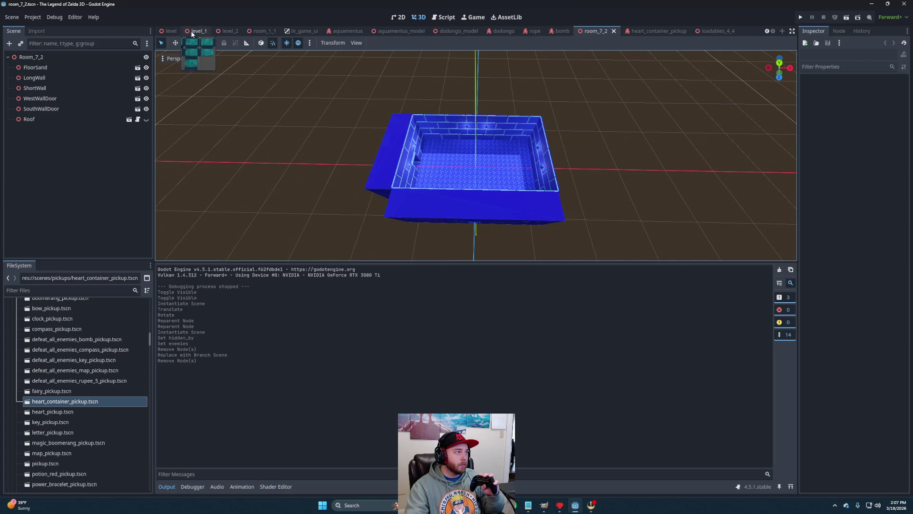
click(220, 31)
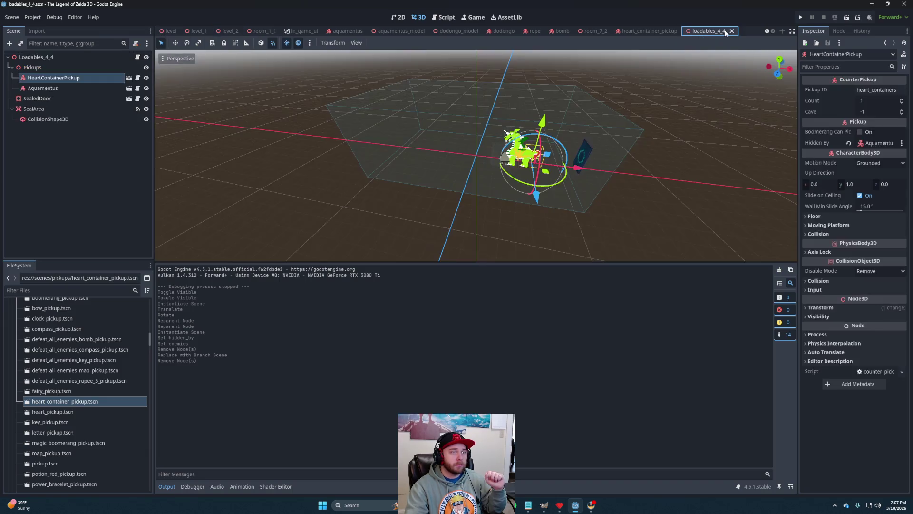
click(722, 33)
click(722, 32)
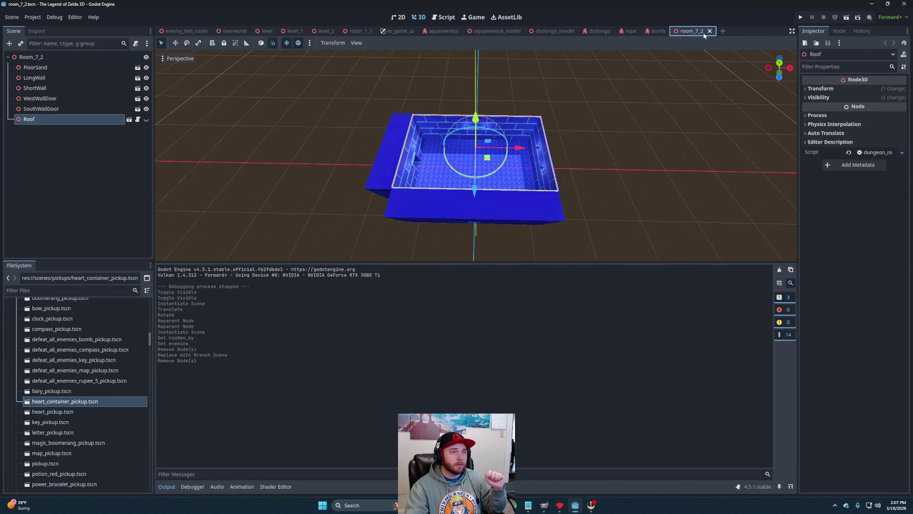
click(710, 31)
click(675, 32)
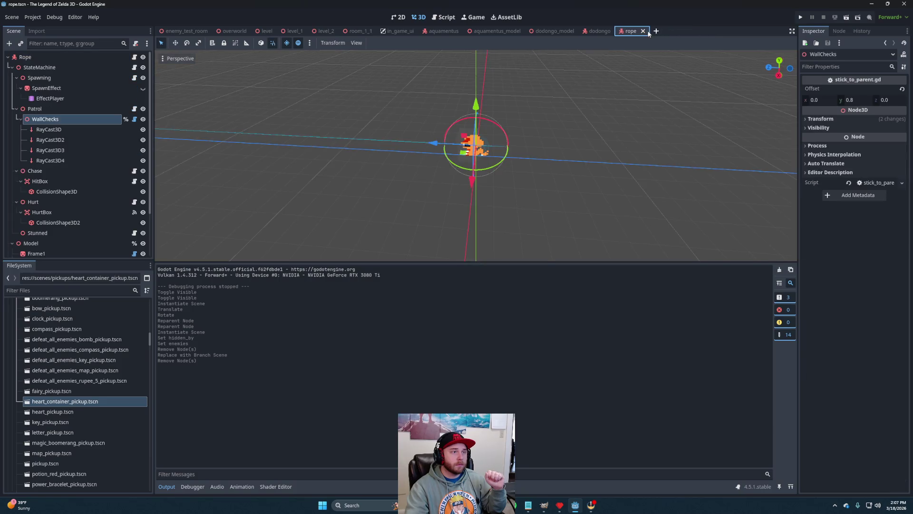
click(643, 31)
click(616, 31)
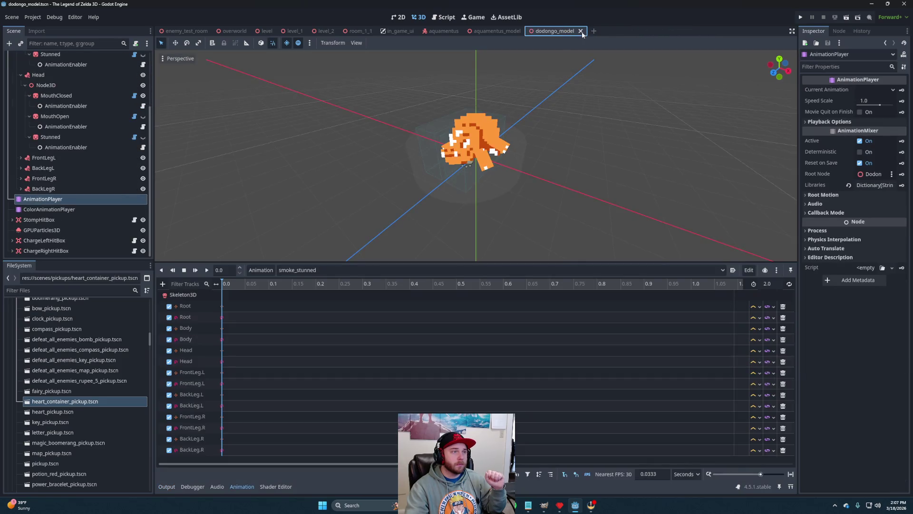
- Close the dodongo_model, aquamentus_model, aquamentus and room_1_1 scenes, ending on level_2
click(580, 31)
click(525, 31)
click(465, 31)
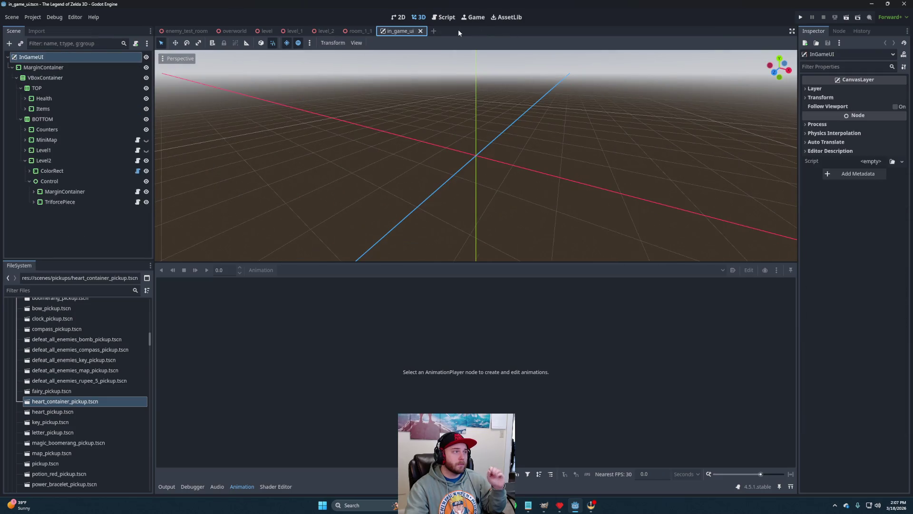
click(369, 33)
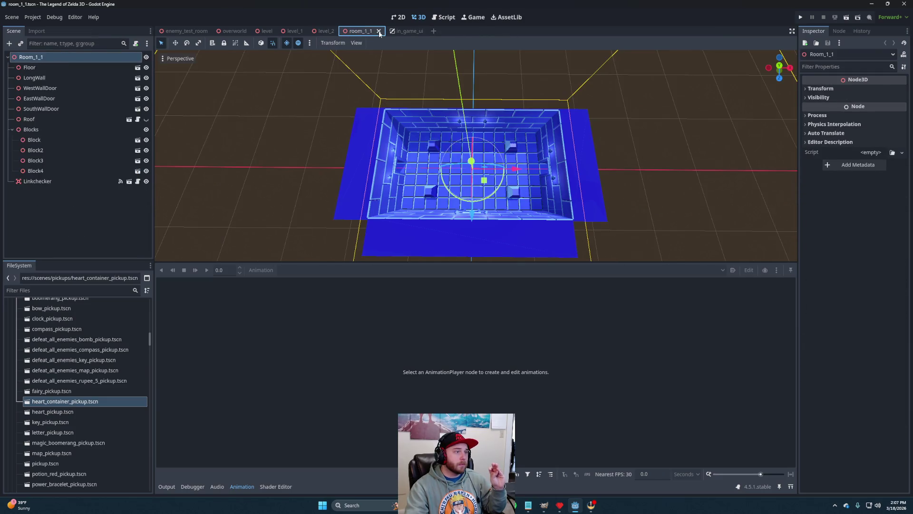
click(379, 31)
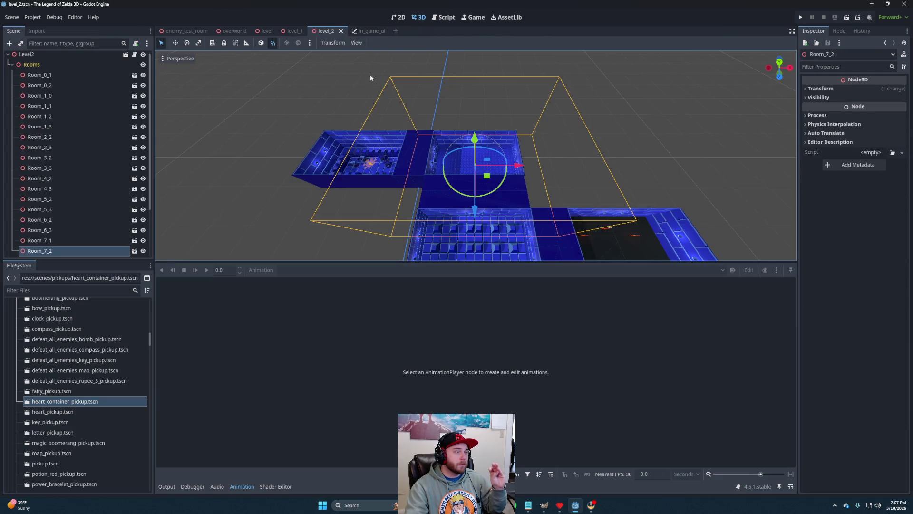
click(292, 29)
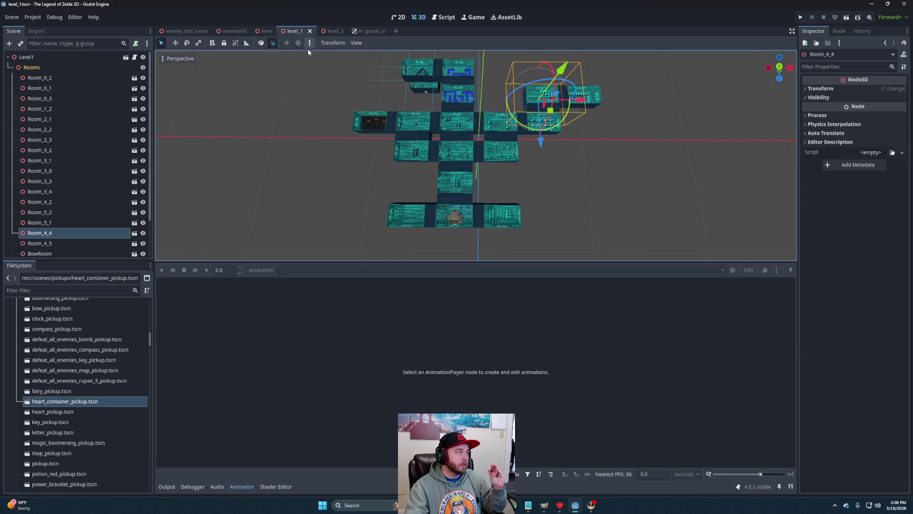
click(330, 29)
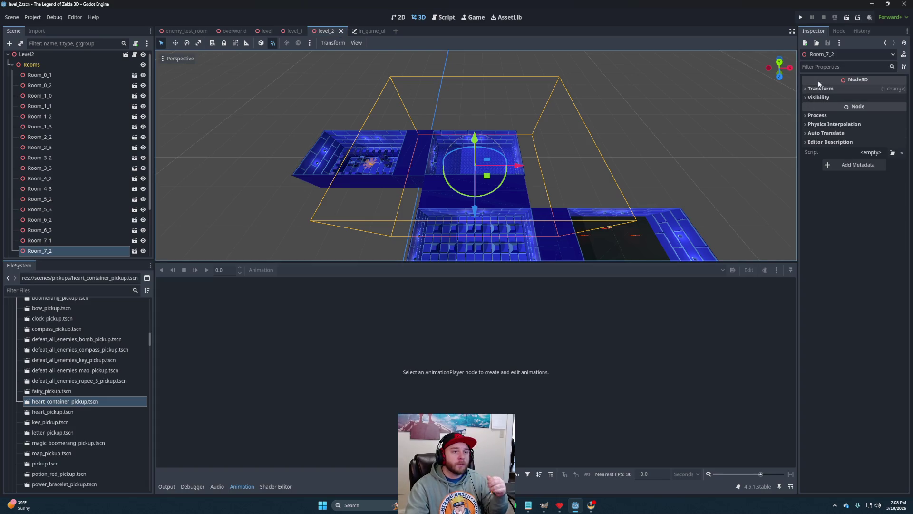
- Run the game, stop it at the overworld.gd out-of-bounds error, and open inventory.gd
click(854, 19)
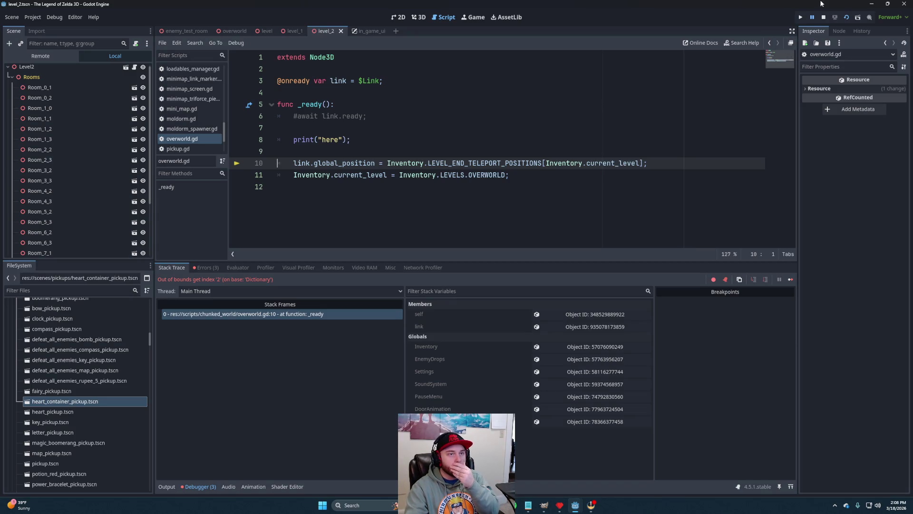
click(824, 18)
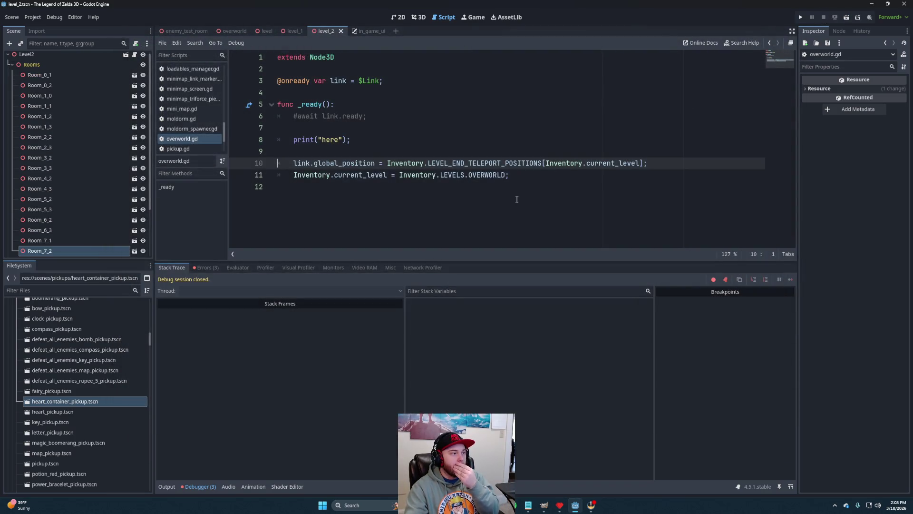
ctrl+click(424, 164)
scroll(431, 178, down, 20)
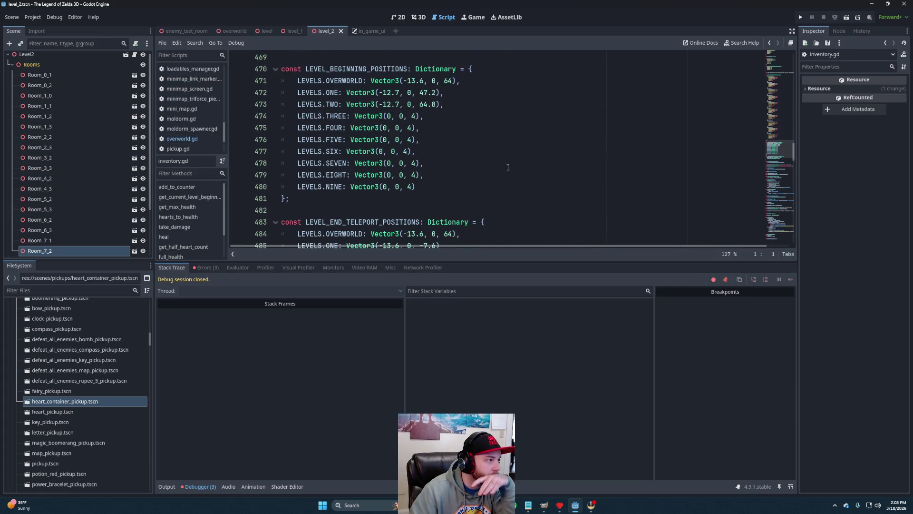
- Paste the LEVELS.TWO–NINE entries after LEVELS.ONE in LEVEL_END_TELEPORT_POSITIONS
scroll(511, 168, down, 1)
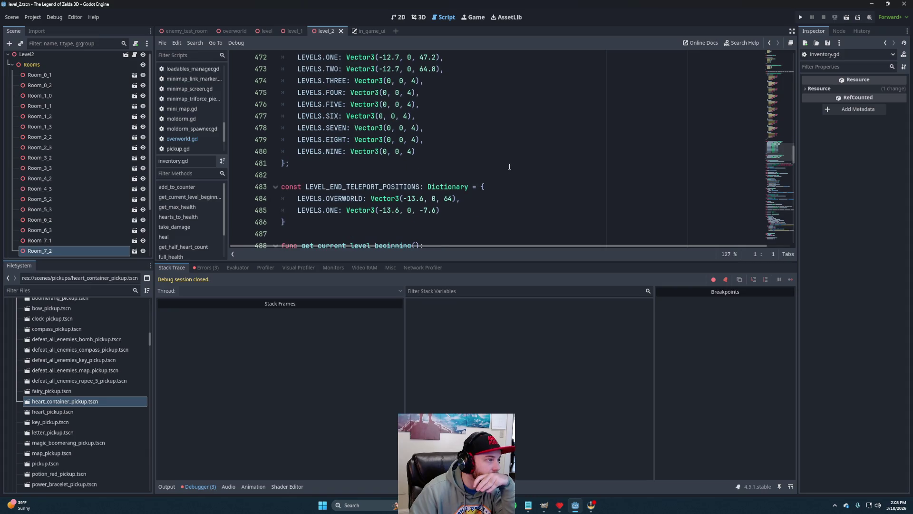
scroll(442, 185, up, 1)
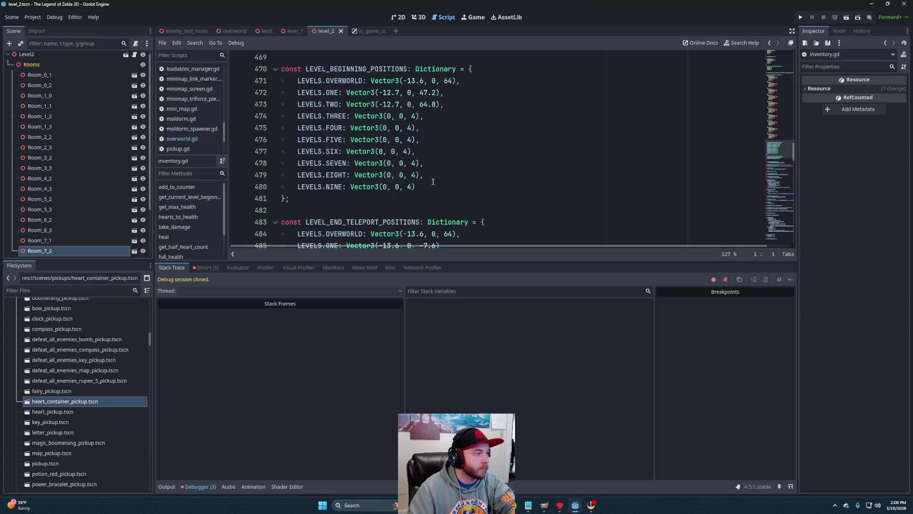
mouse_move(432, 186)
mouse_down()
mouse_move(448, 107)
mouse_move(439, 92)
mouse_up()
scroll(488, 142, down, 5)
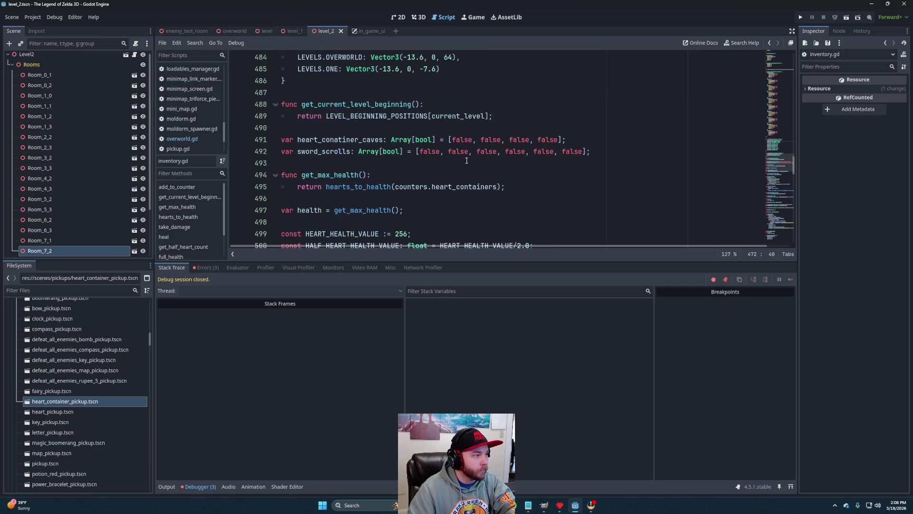
scroll(464, 123, up, 1)
click(457, 106)
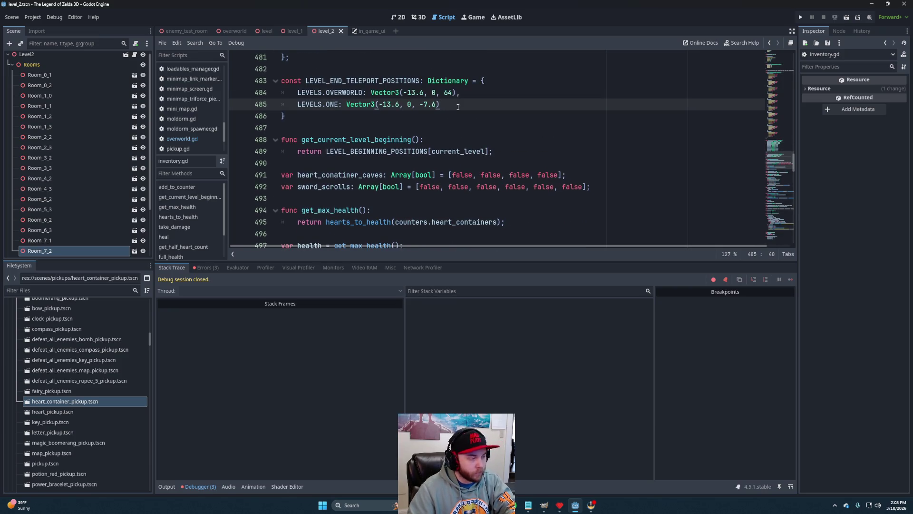
text(, 	LEVELS.TWO: Vector3(-12.7, 0, 64.8), 	LEVELS.THREE: Vector3(0, 0, 4), 	LEVELS.FOUR: Vector3(0, 0, 4), 	LEVELS.FIVE: Vector3(0, 0, 4), 	LEVELS.SIX: Vector3(0, 0, 4), 	LEVELS.SEVEN: Vector3(0, 0, 4), 	LEVELS.EIGHT: Vector3(0, 0, 4), 	LEVELS.NINE: Vector3(0, 0, 4))
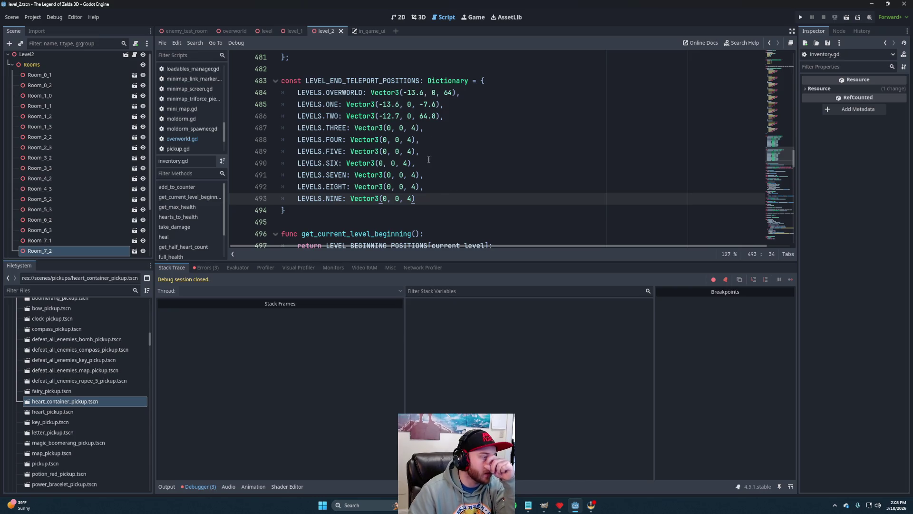
- Copy the overworld coordinates -13.6, 0, 64 and paste them into LEVELS.THREE and FOUR
scroll(430, 158, up, 3)
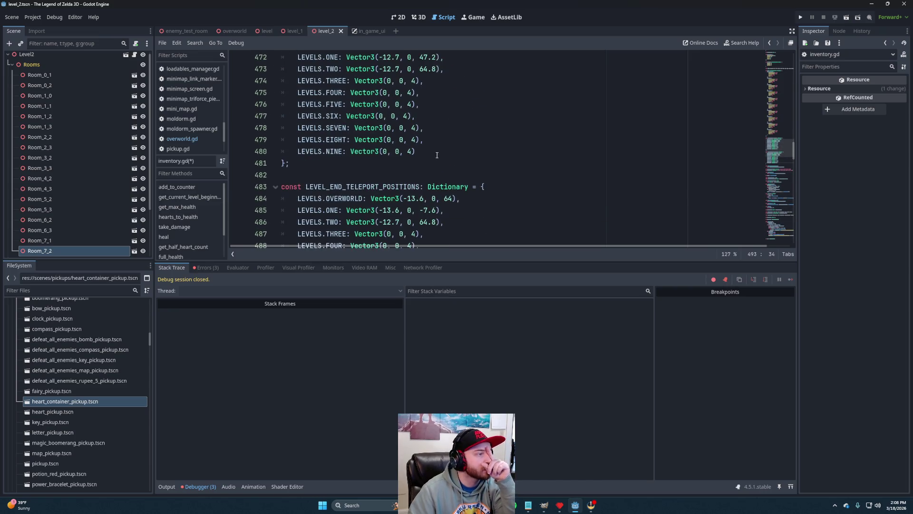
scroll(450, 182, down, 1)
drag(451, 164, 409, 164)
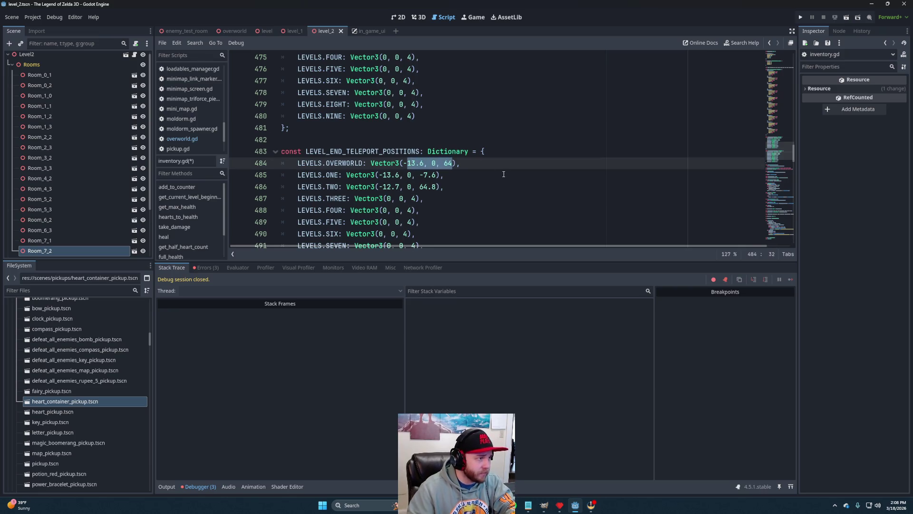
key(shift+Left)
key(ctrl+c)
mouse_move(415, 199)
mouse_down()
mouse_move(383, 198)
mouse_move(395, 209)
mouse_move(383, 209)
mouse_move(410, 222)
mouse_move(379, 222)
mouse_move(394, 233)
mouse_move(383, 233)
mouse_up()
key(shift+Right)
key(ctrl+v)
key(ctrl+v)
key(ctrl+v)
- Paste -13.6, 0, 64 into LEVELS.FIVE through NINE, then check the LEVELS.TWO entry
key(ctrl+v)
scroll(418, 142, down, 4)
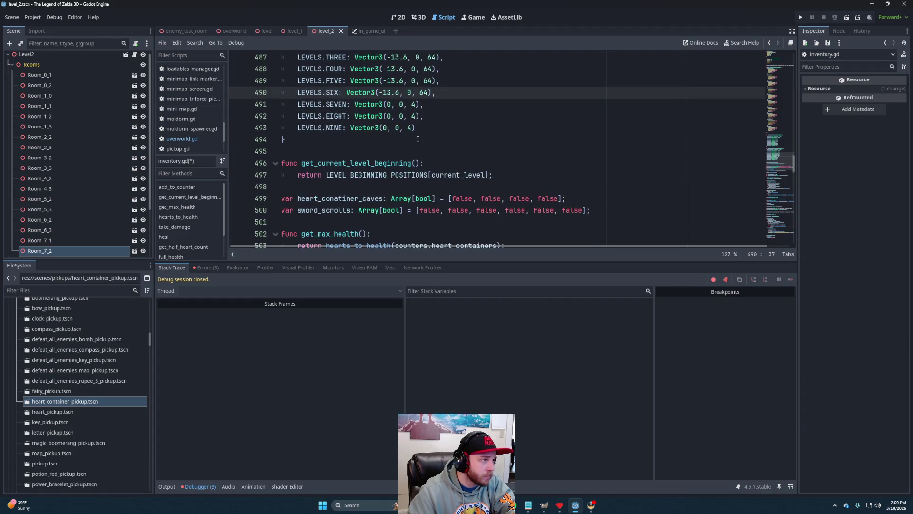
mouse_move(416, 104)
mouse_down()
mouse_move(385, 104)
mouse_move(381, 127)
mouse_up()
key(ctrl+v)
click(415, 116)
key(ctrl+v)
click(415, 128)
key(ctrl+v)
scroll(494, 164, up, 5)
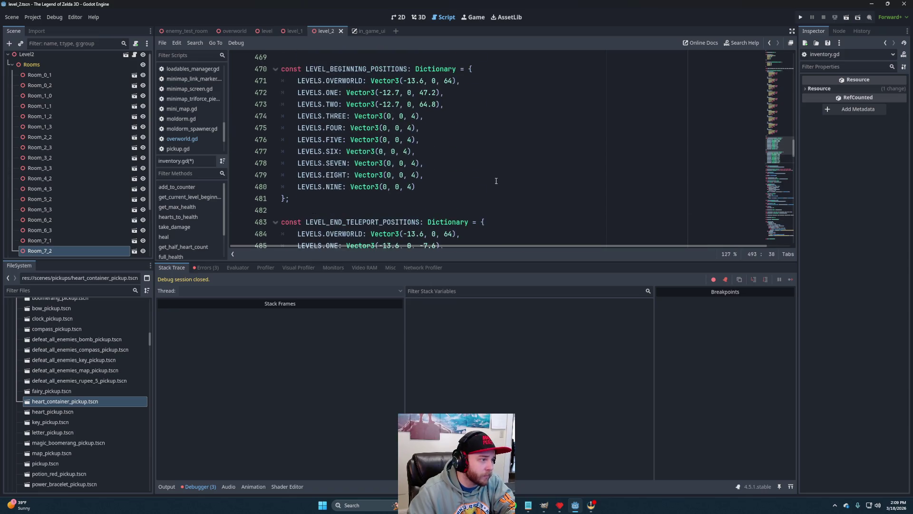
mouse_move(438, 186)
mouse_down()
mouse_move(366, 186)
mouse_move(379, 187)
mouse_up()
key(ctrl+v)
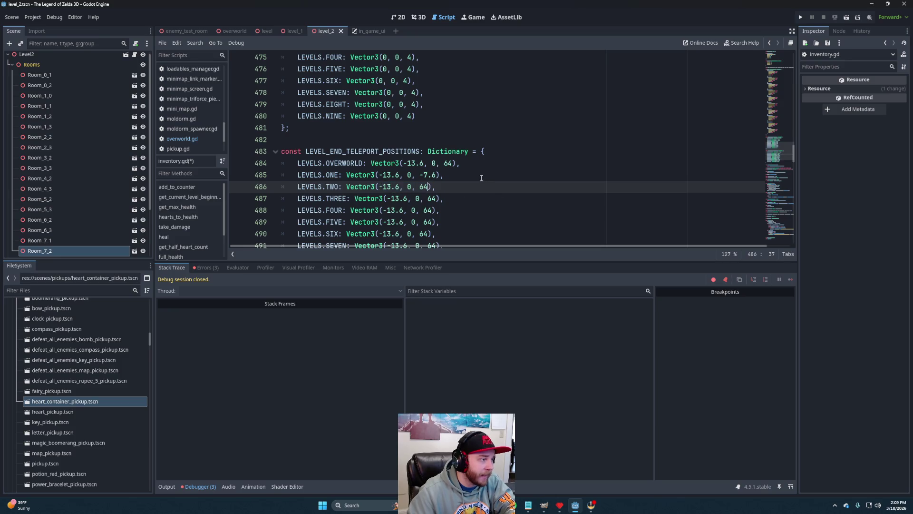
click(483, 176)
scroll(517, 184, up, 2)
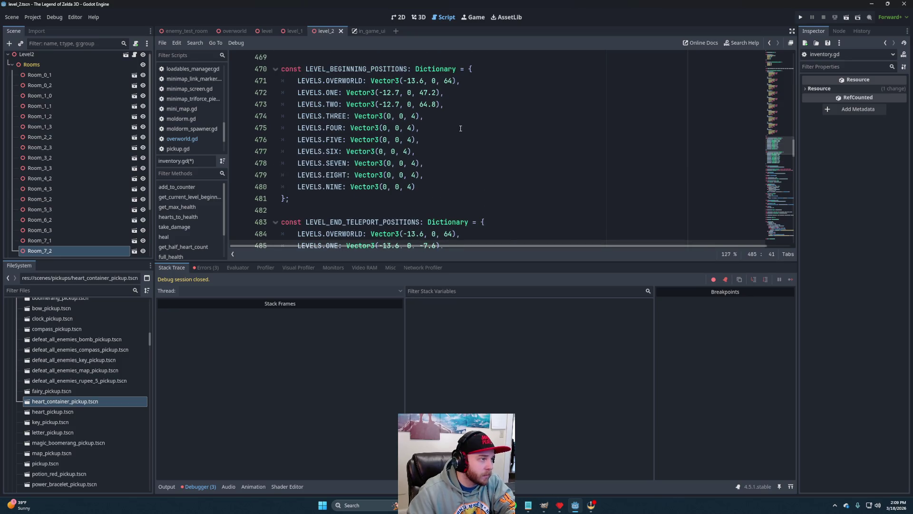
click(433, 104)
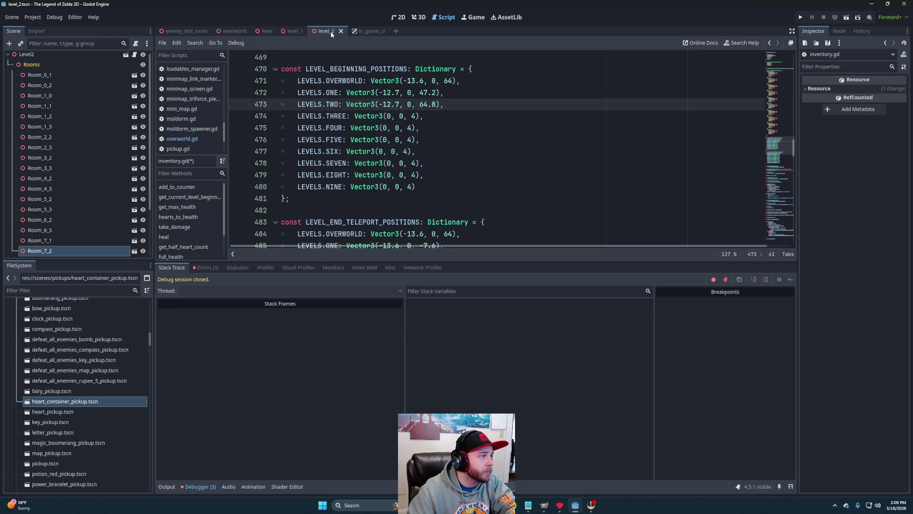
- Select Link in the level 2 3D view to read its start position
click(418, 18)
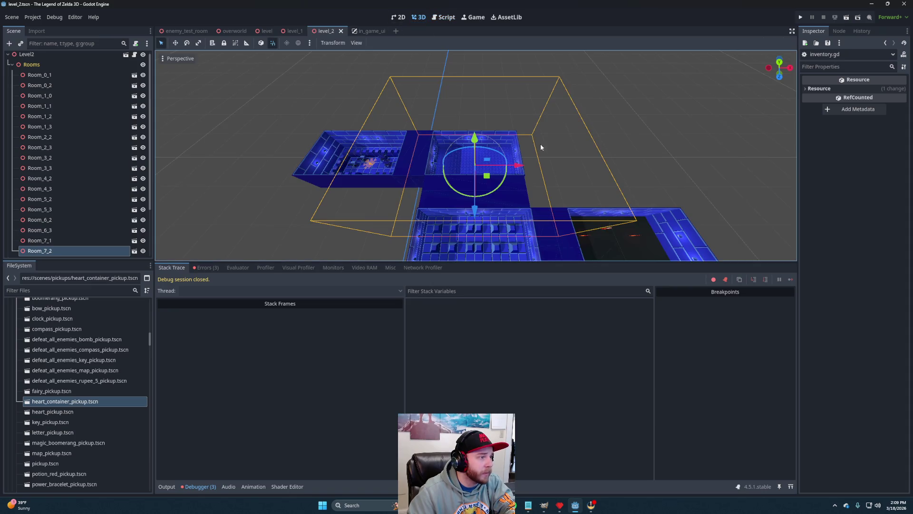
scroll(86, 153, down, 3)
click(39, 209)
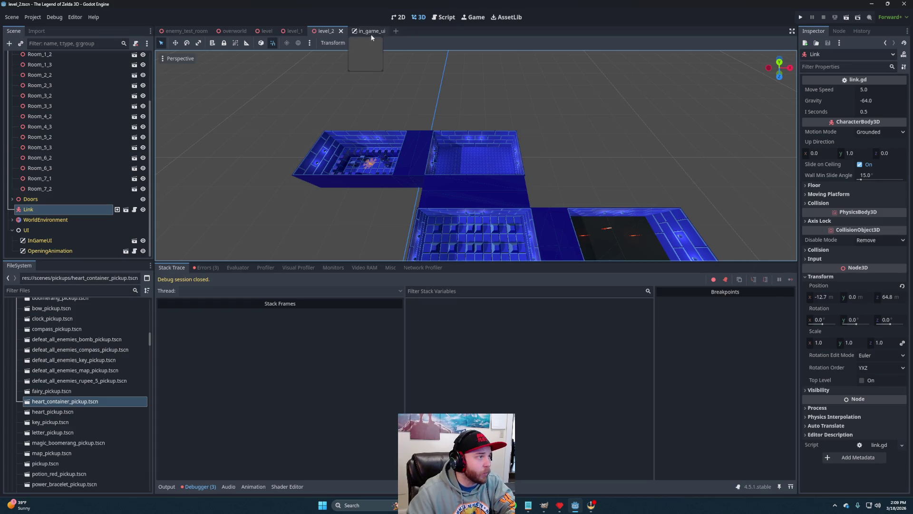
- Add a trailing comma after the LEVELS.TWO teleport entry on line 486
click(446, 17)
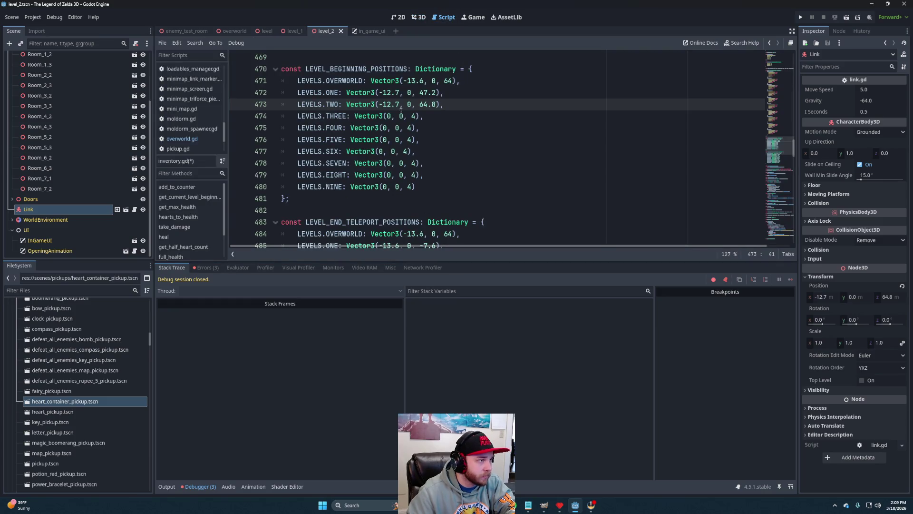
scroll(456, 138, down, 3)
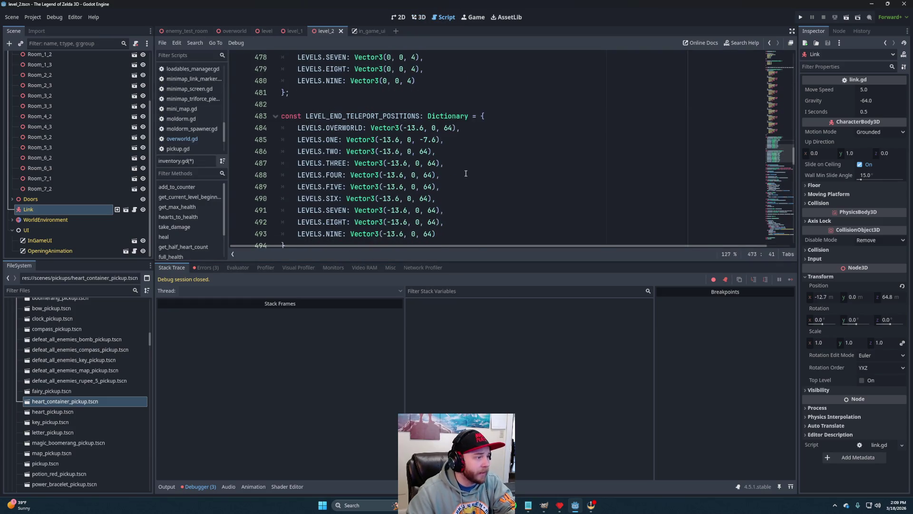
click(437, 154)
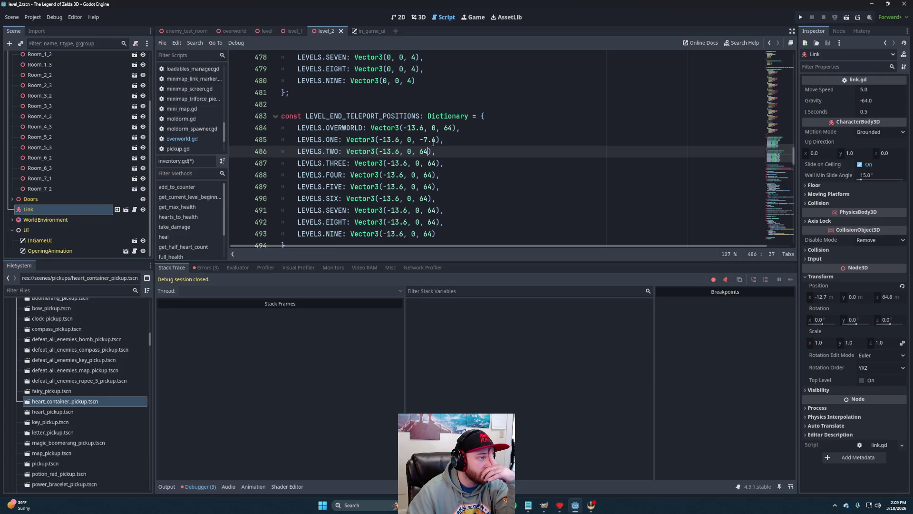
key(End)
text(,)
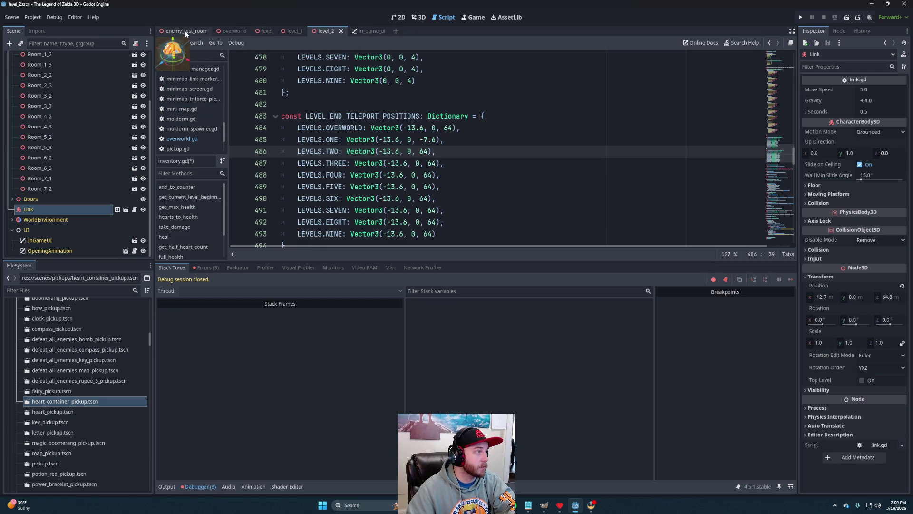
click(234, 31)
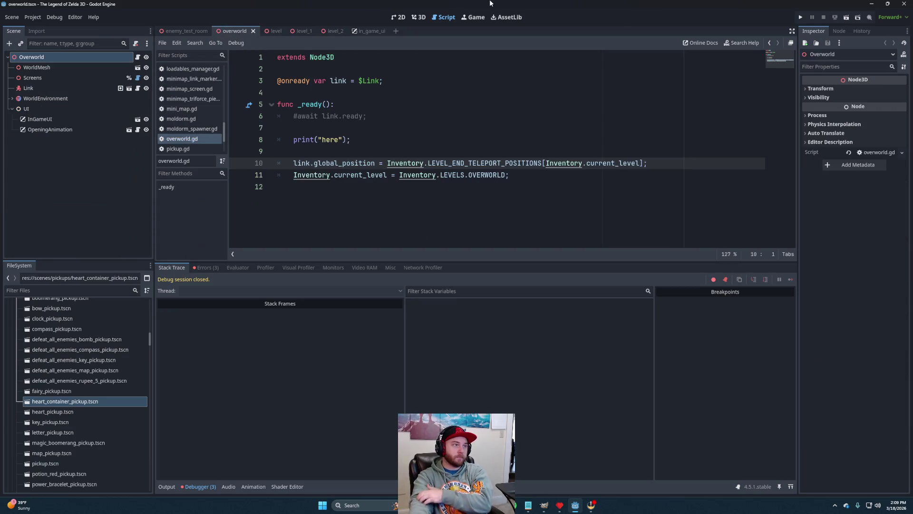
- Select Link in the overworld 3D view and drag it across the map toward the green walls
click(420, 21)
scroll(533, 132, down, 1)
scroll(533, 136, up, 5)
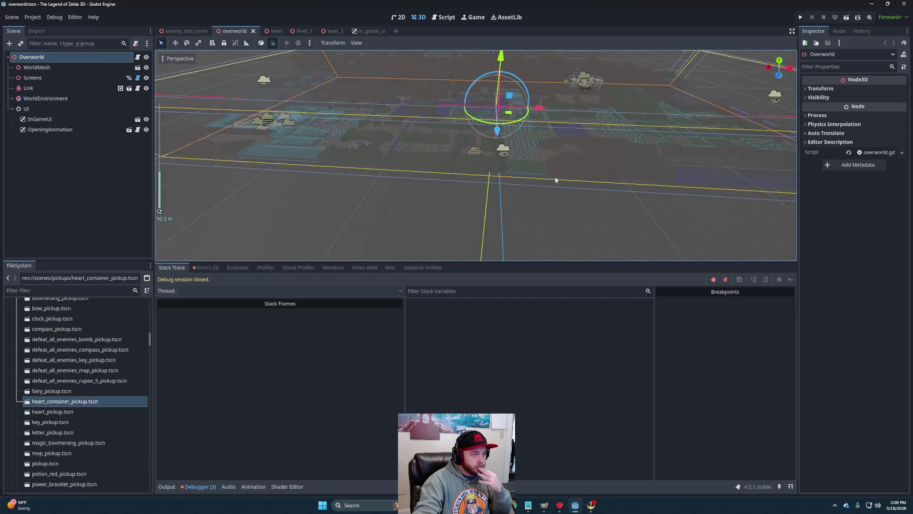
drag(531, 139, 525, 150)
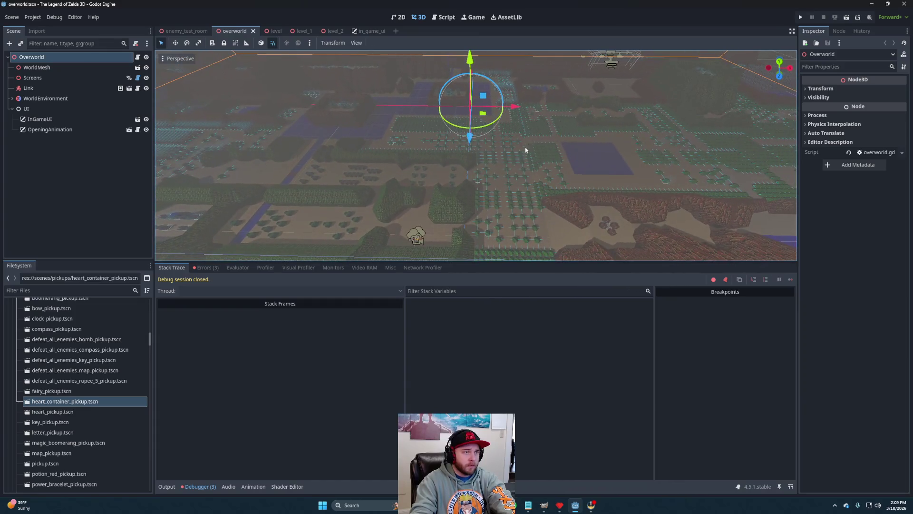
click(38, 88)
mouse_move(426, 252)
mouse_down()
mouse_move(698, 102)
mouse_move(722, 76)
mouse_move(694, 101)
mouse_up()
key(f)
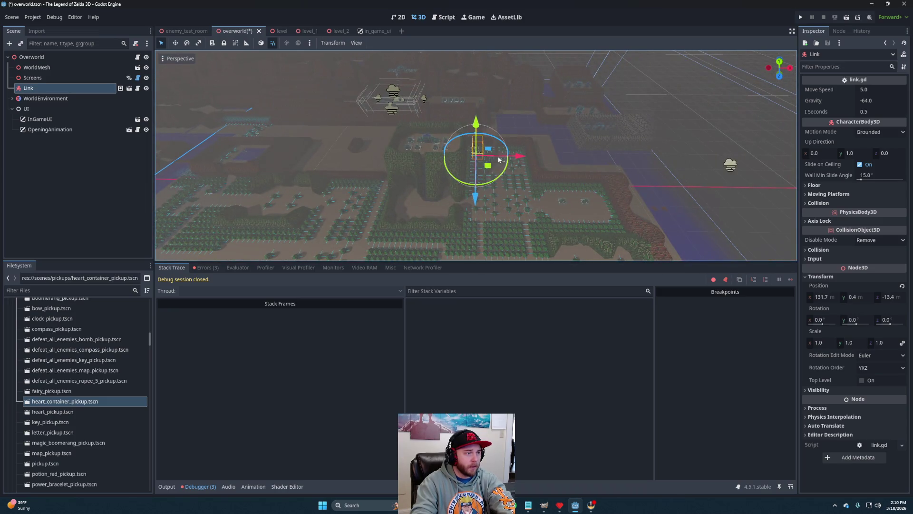
drag(484, 170, 430, 195)
key(f)
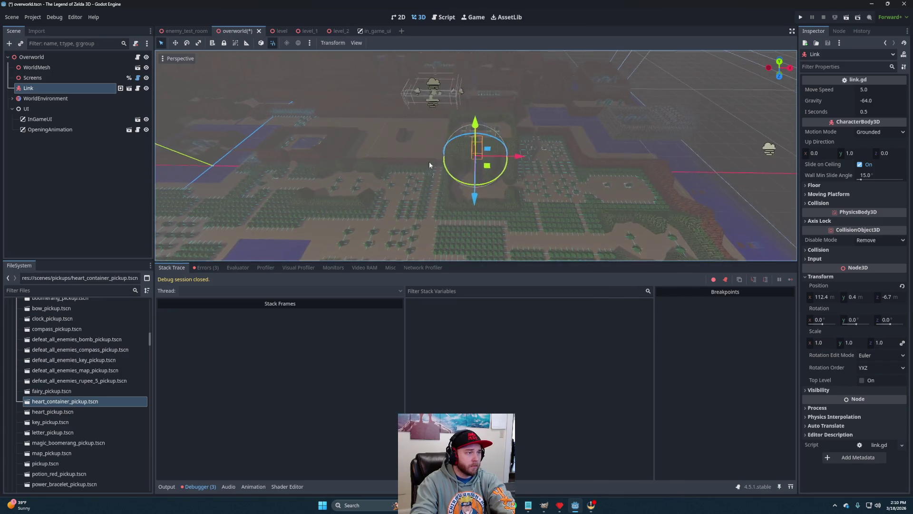
- Fine-tune Link's height and X position to about (114.4, 12.8, -7.9)
drag(478, 114, 486, 75)
scroll(508, 129, up, 5)
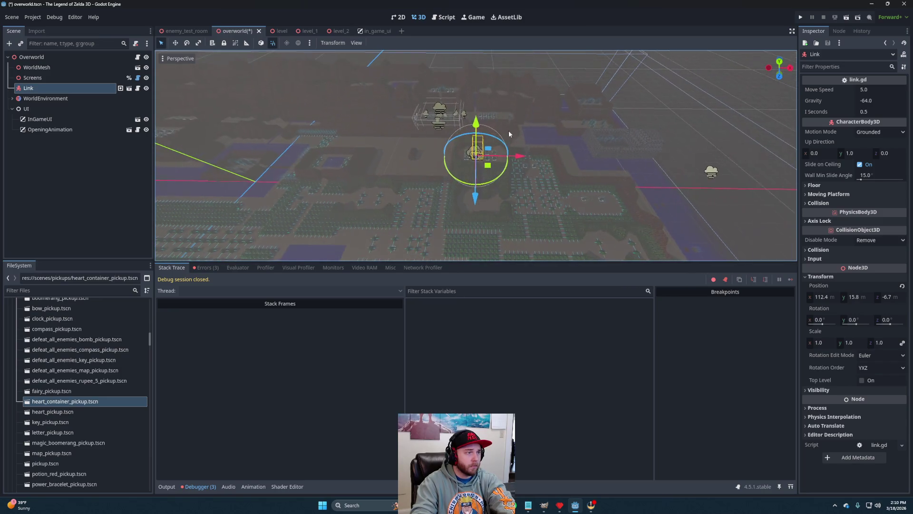
scroll(509, 179, up, 3)
drag(511, 161, 542, 163)
key(f)
mouse_move(476, 123)
mouse_down()
mouse_move(479, 165)
mouse_move(490, 143)
mouse_move(477, 116)
mouse_move(485, 96)
mouse_up()
scroll(470, 204, up, 10)
mouse_move(495, 157)
mouse_down()
mouse_move(511, 163)
mouse_move(460, 146)
mouse_move(467, 136)
mouse_move(488, 167)
mouse_move(394, 142)
mouse_move(294, 92)
mouse_move(376, 166)
mouse_up()
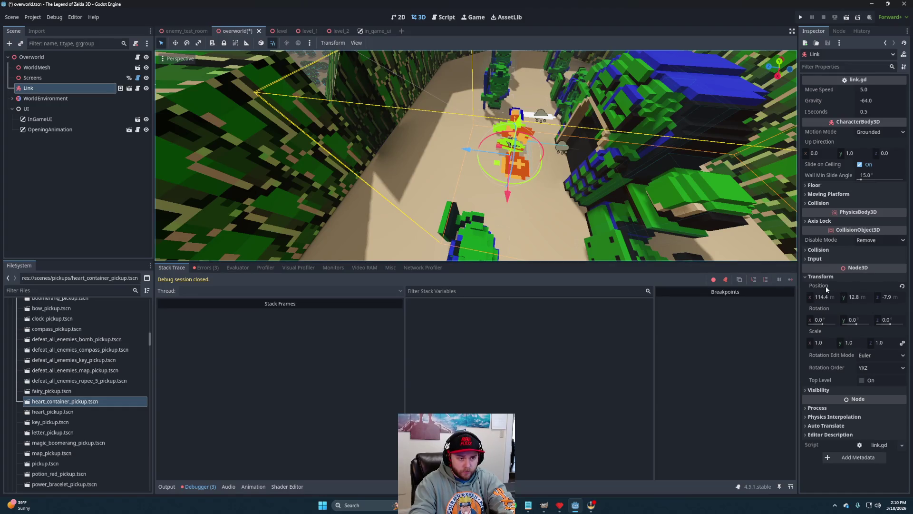
click(442, 17)
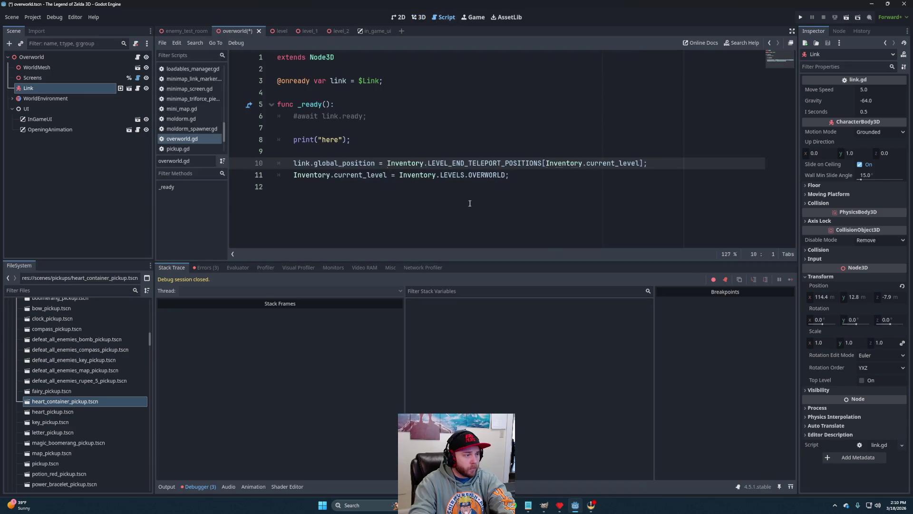
- Open inventory.gd and recheck Link's position values in the Inspector
ctrl+click(392, 164)
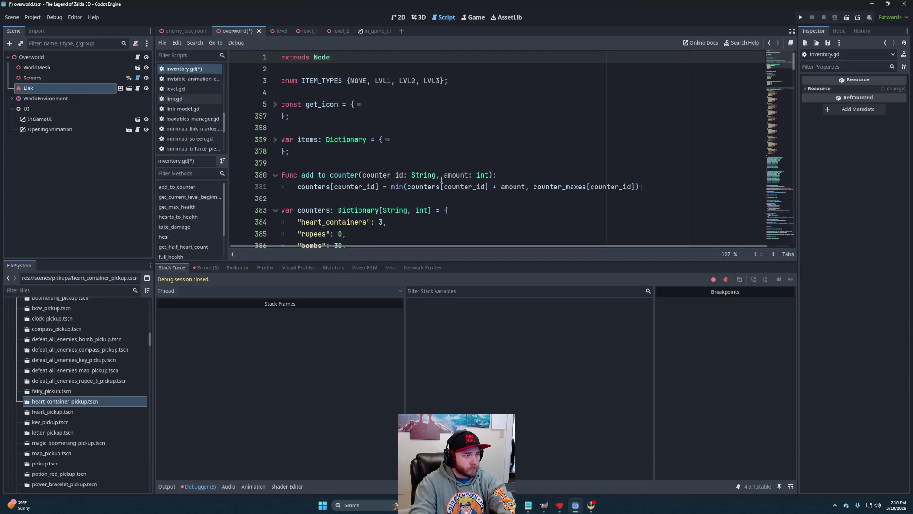
click(45, 88)
scroll(391, 185, down, 2)
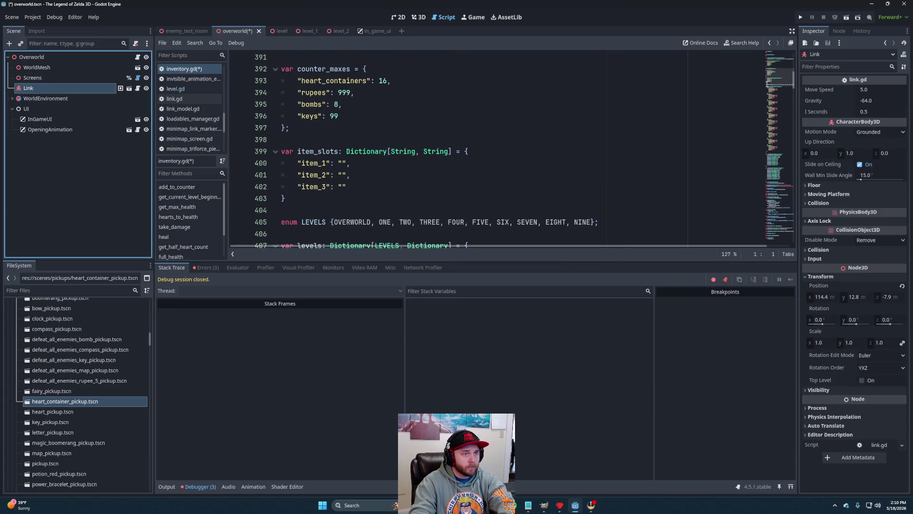
drag(780, 90, 780, 162)
- Set the LEVELS.TWO teleport position to Vector3(114.4, 12.8, -7.6) and save all changes
click(391, 151)
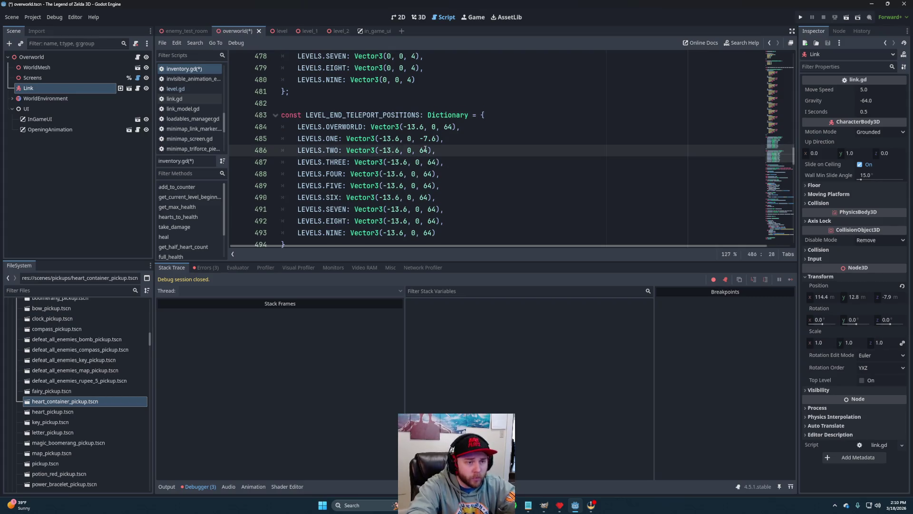
key(BackSpace)
key(BackSpace)
key(BackSpace)
text(114)
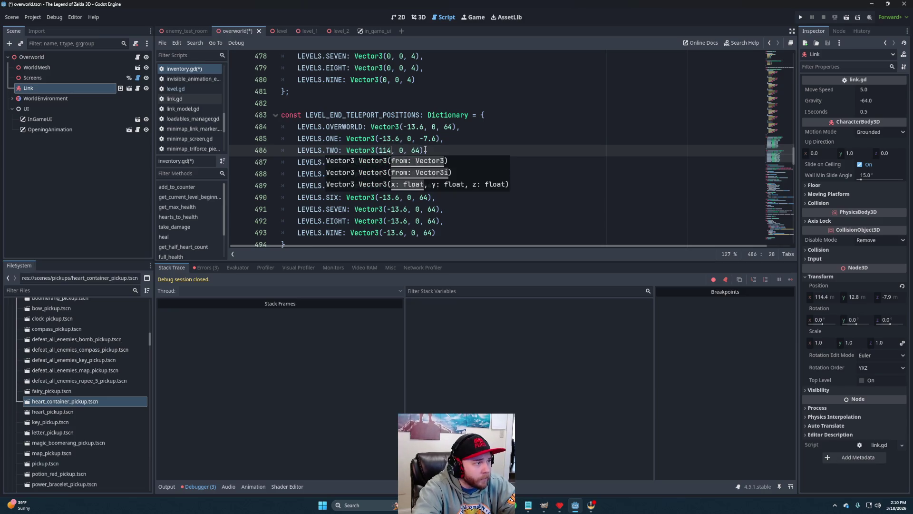
text(.4)
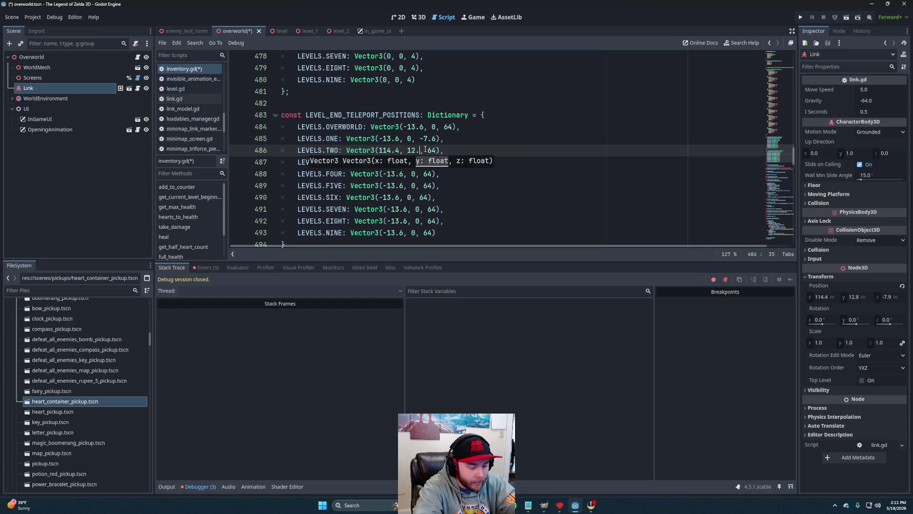
key(Right)
key(Right)
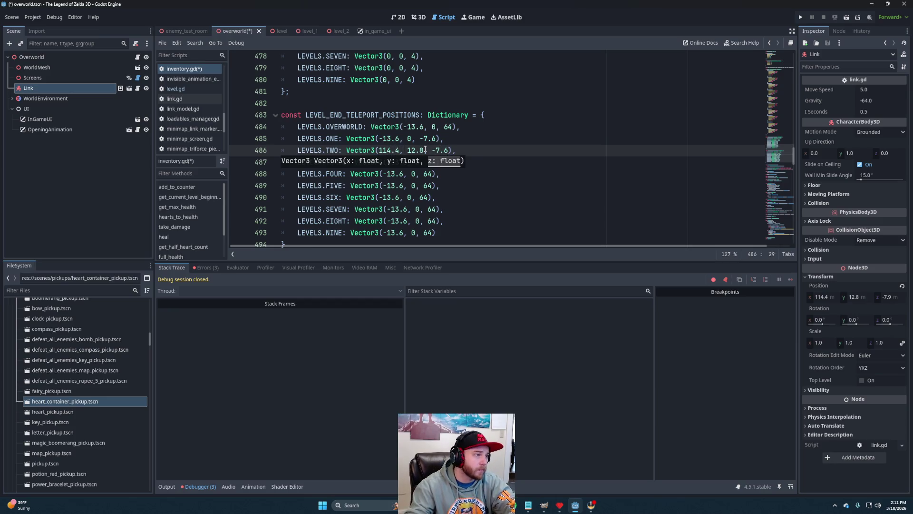
click(451, 142)
key(ctrl+s)
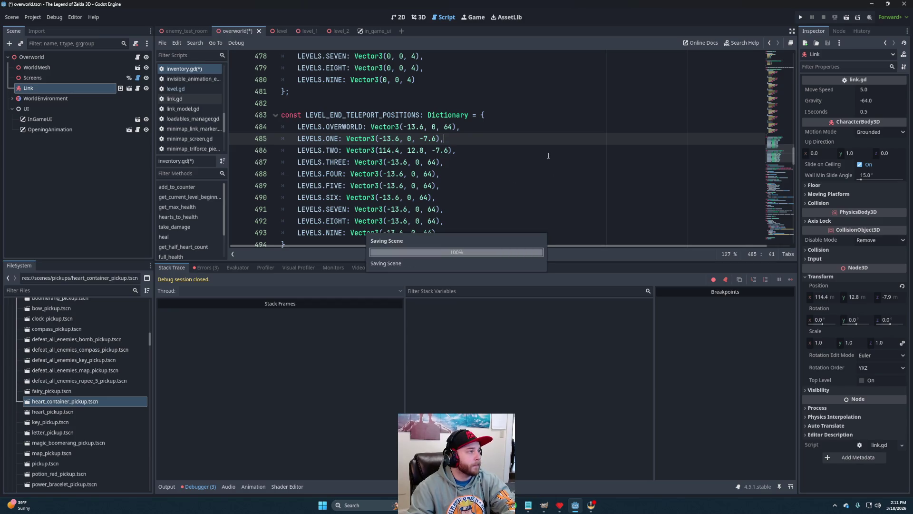
click(330, 30)
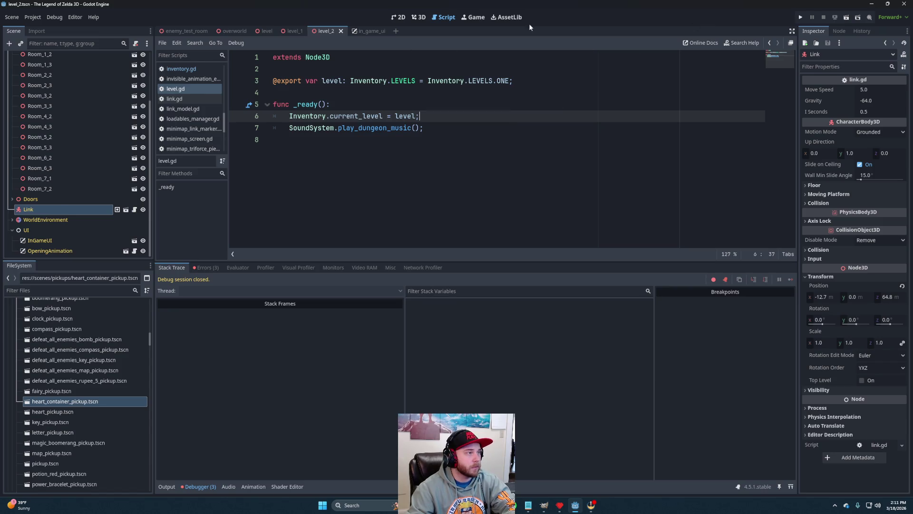
- Run level 2 twice to check Link's spawn by the dungeon entrance, then return to 3D view
click(848, 18)
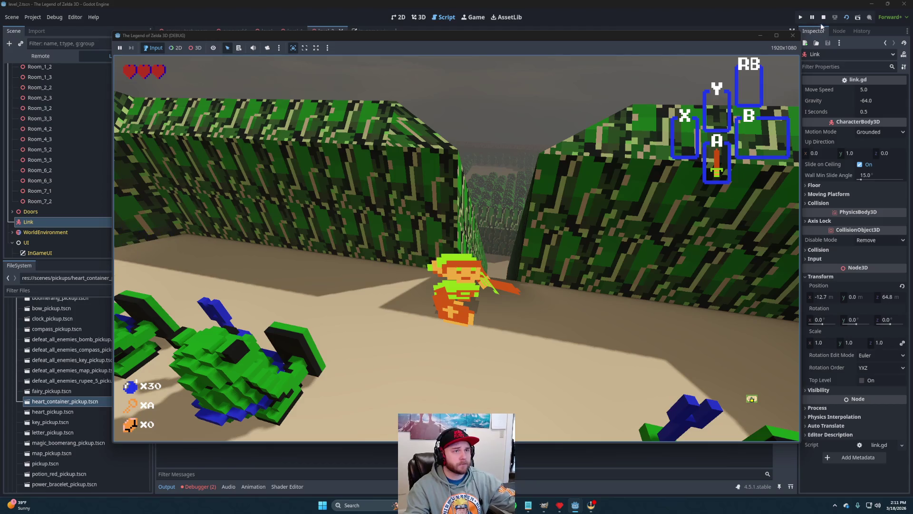
click(823, 17)
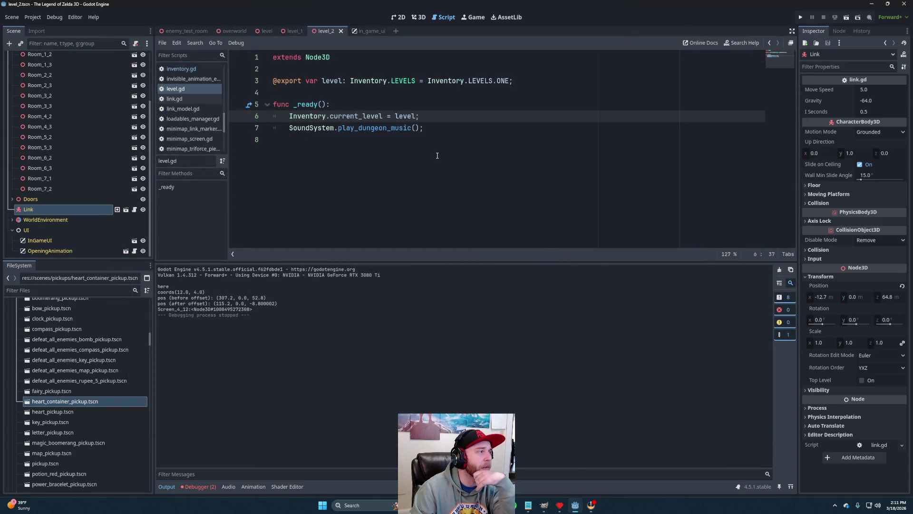
click(843, 16)
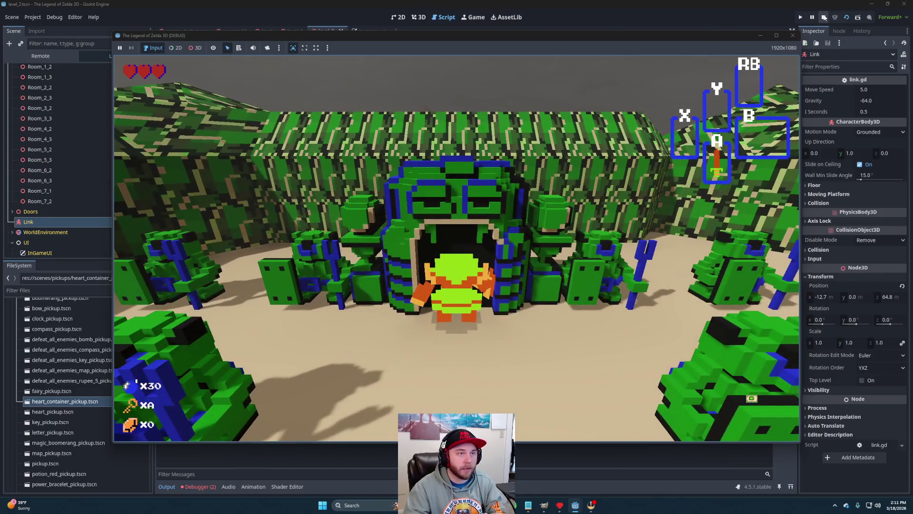
click(823, 17)
click(421, 18)
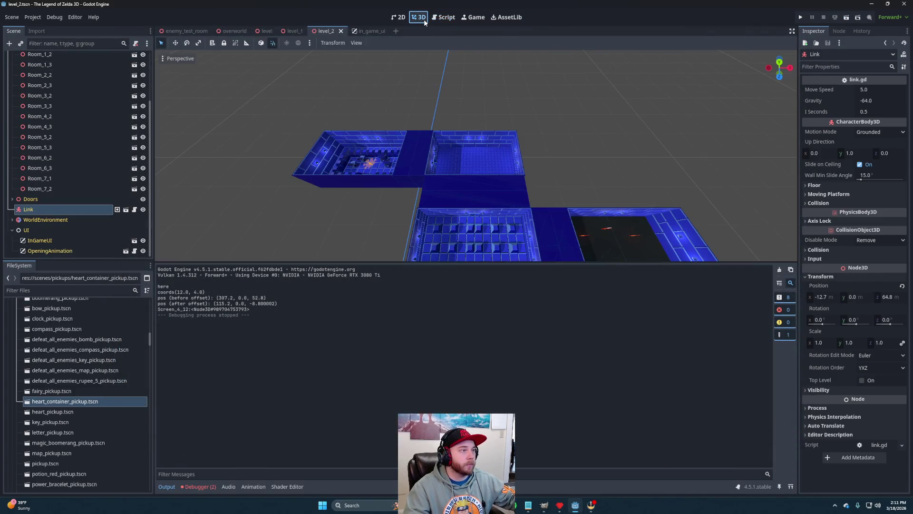
- Open the overworld's WorldMesh scene and duplicate the Level1 dungeon entrance into a new Level2 entrance
click(230, 32)
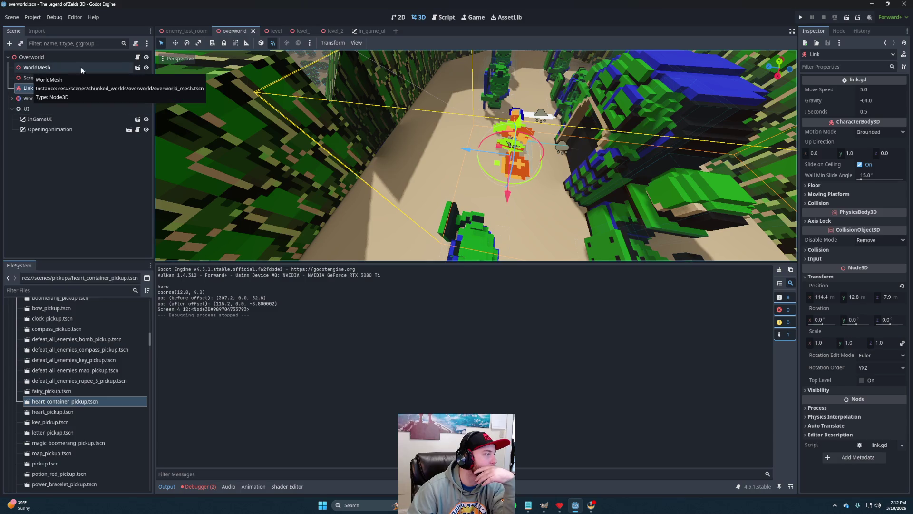
click(137, 68)
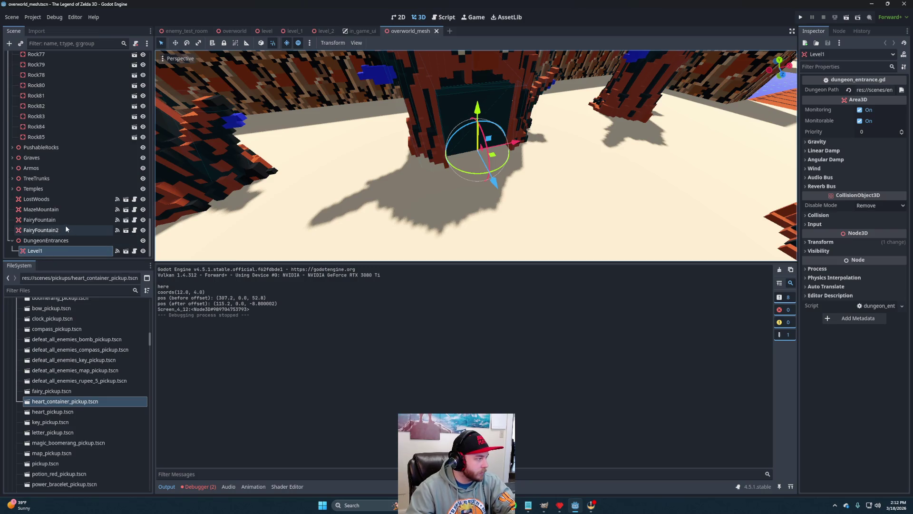
key(ctrl+d)
shift+click(62, 241)
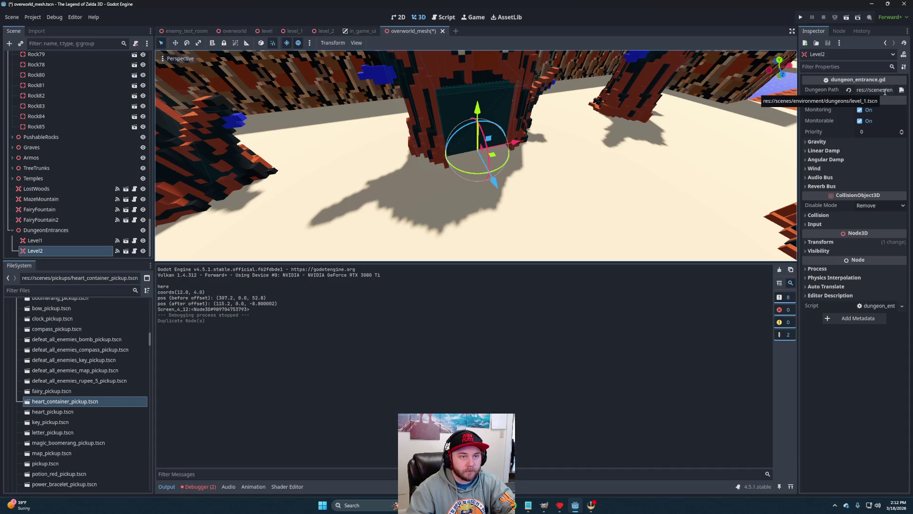
- Point the Level2 entrance's Dungeon Path at level_2.tscn instead of level_1.tscn
click(901, 90)
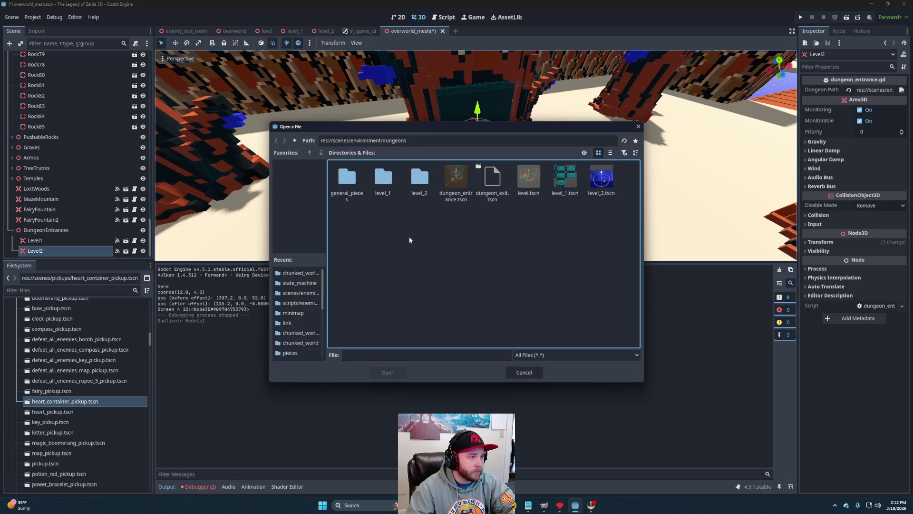
click(601, 179)
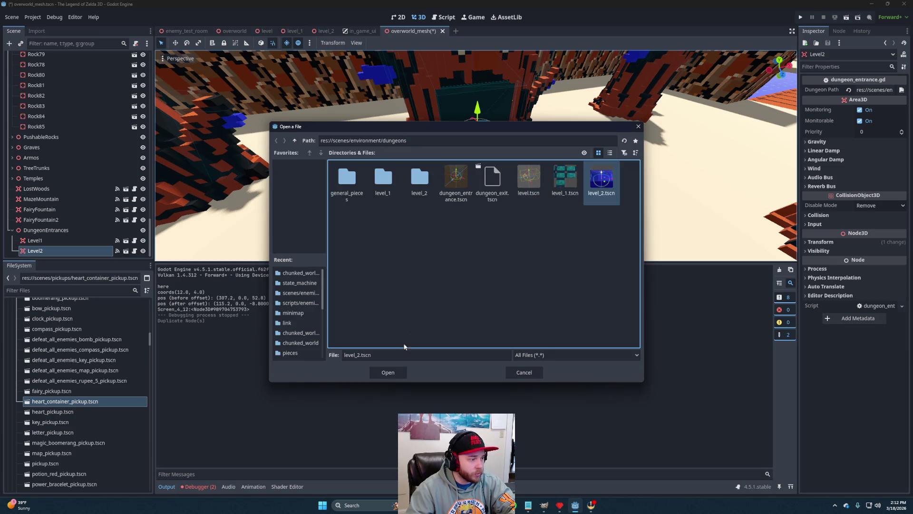
click(400, 374)
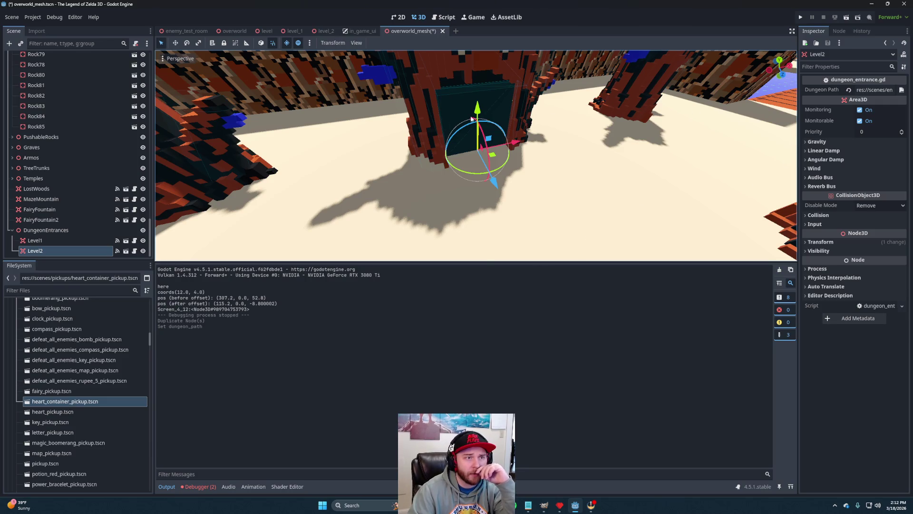
- Move the Level2 entrance east to the doorway among the green statues and save overworld_mesh.tscn
scroll(531, 159, down, 10)
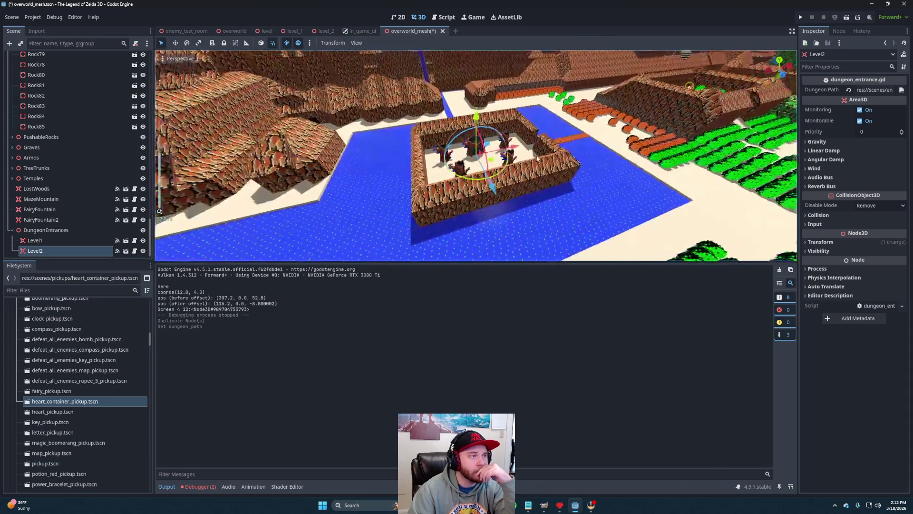
drag(523, 154, 731, 137)
key(f)
scroll(487, 143, up, 10)
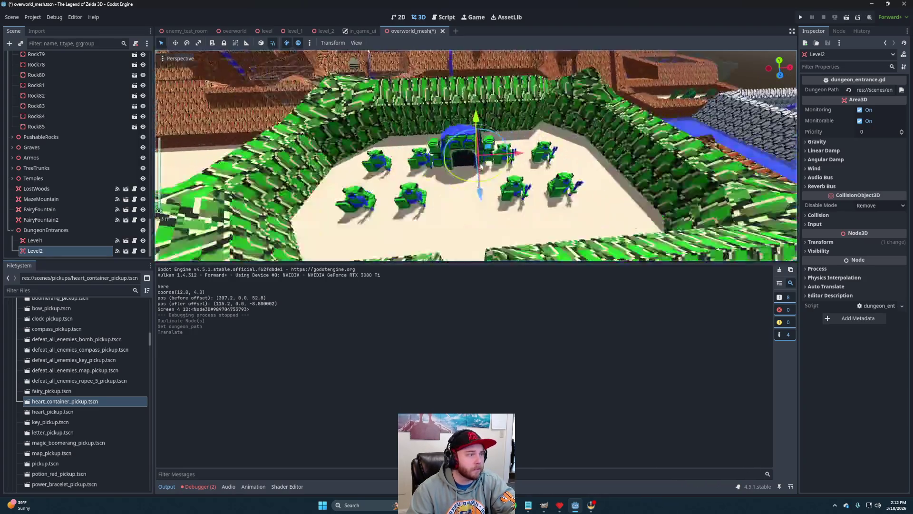
drag(487, 142, 481, 133)
scroll(495, 185, up, 8)
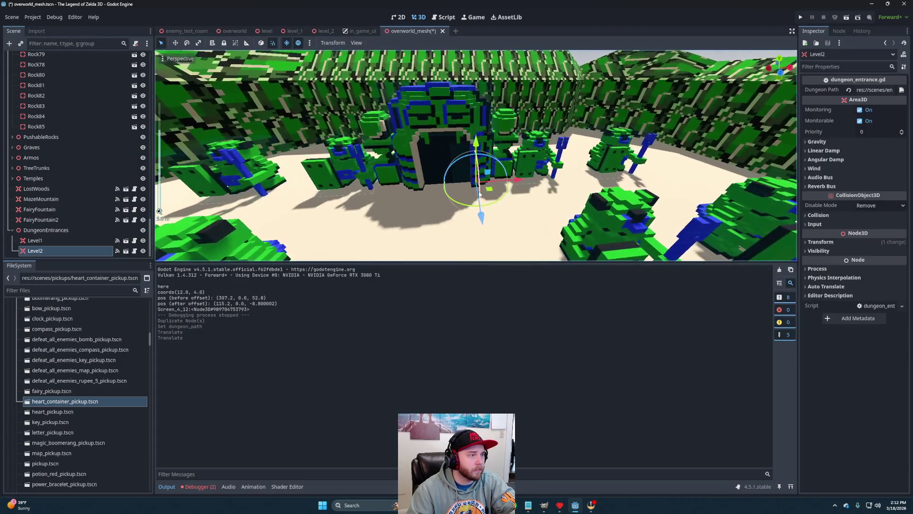
mouse_move(515, 156)
mouse_down()
mouse_move(445, 160)
mouse_move(449, 121)
mouse_move(436, 111)
mouse_up()
drag(504, 161, 517, 190)
scroll(517, 189, down, 5)
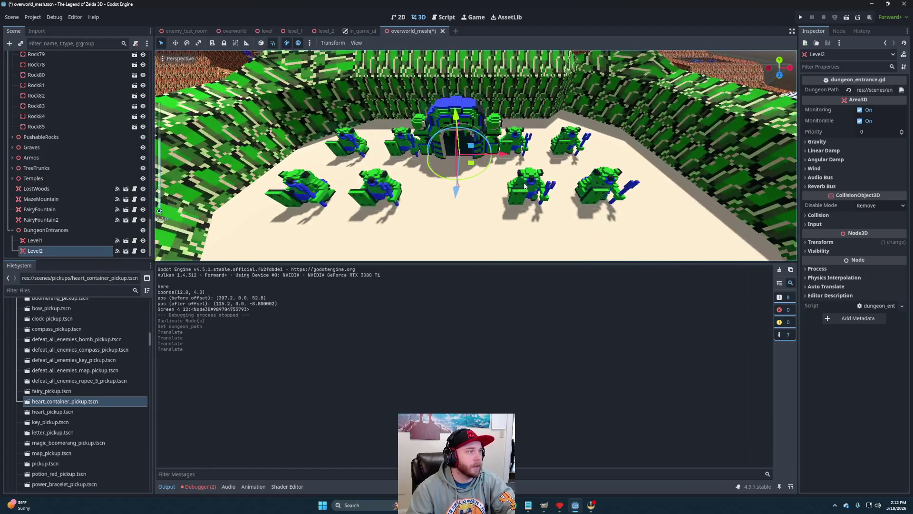
key(ctrl+s)
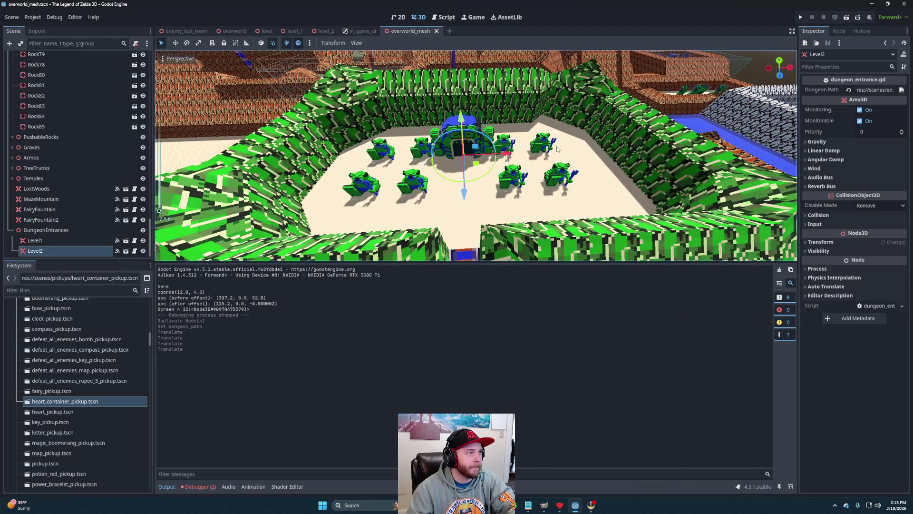
- Run level_2 and walk Link around the new Level2 entrance, swinging the sword, then stop
click(326, 31)
click(846, 17)
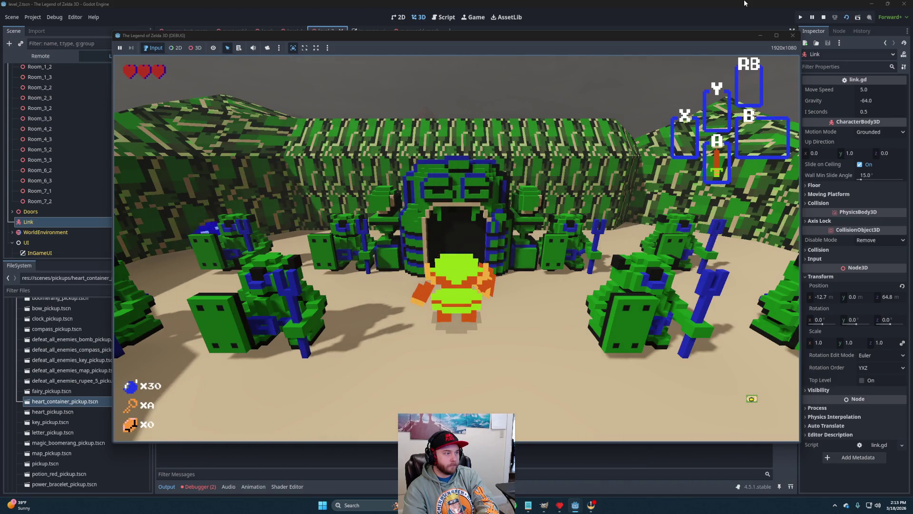
key(w)
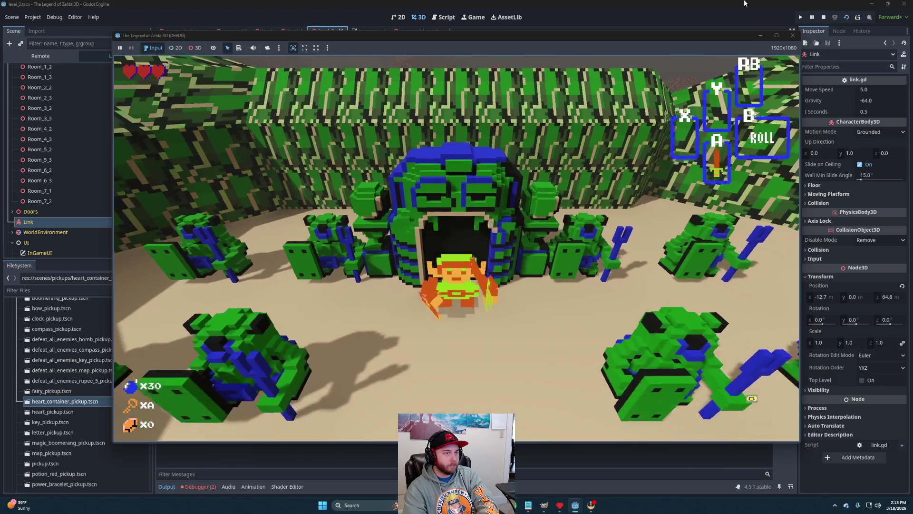
key(s)
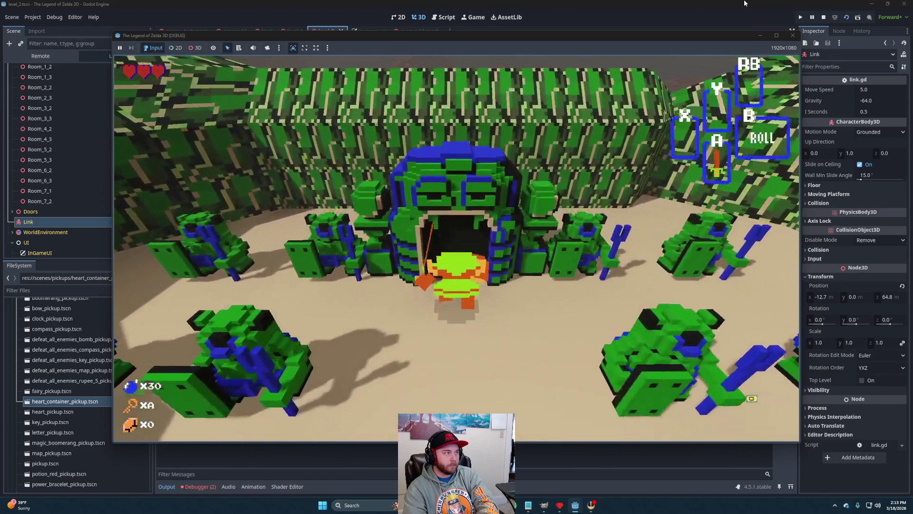
key(space)
key(s)
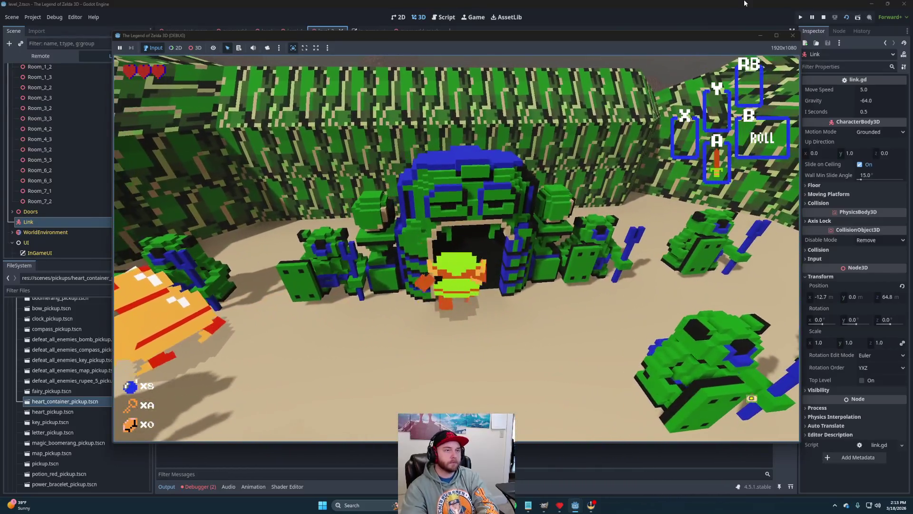
click(828, 19)
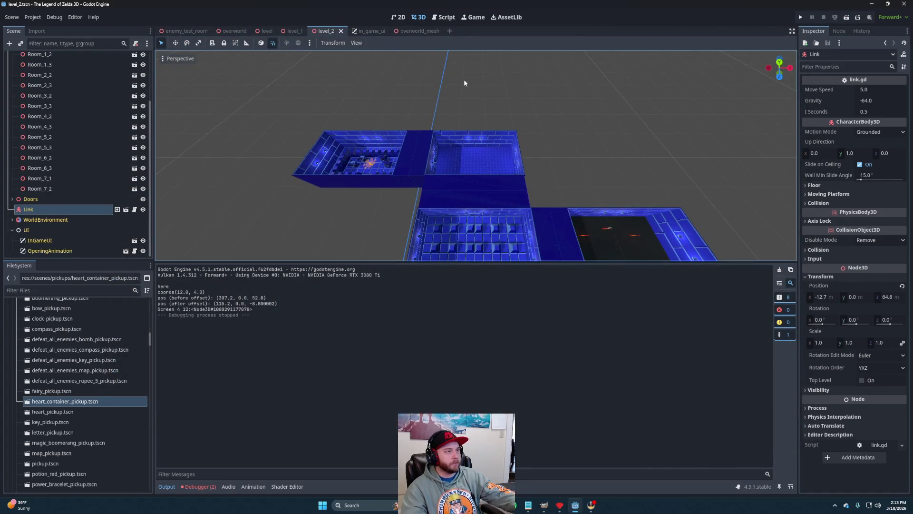
- Shift the Level2 trigger deeper into the dungeon doorway, save overworld_mesh, and go back to level_2
click(414, 32)
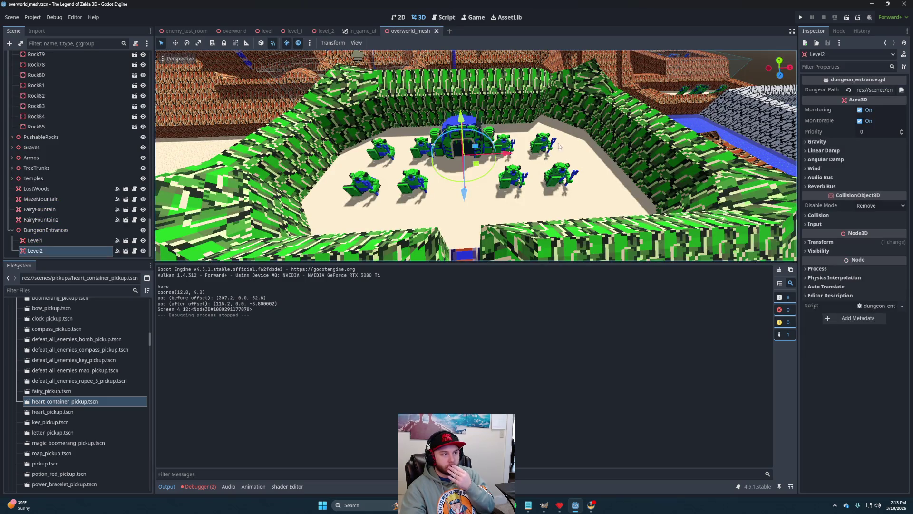
scroll(567, 148, up, 10)
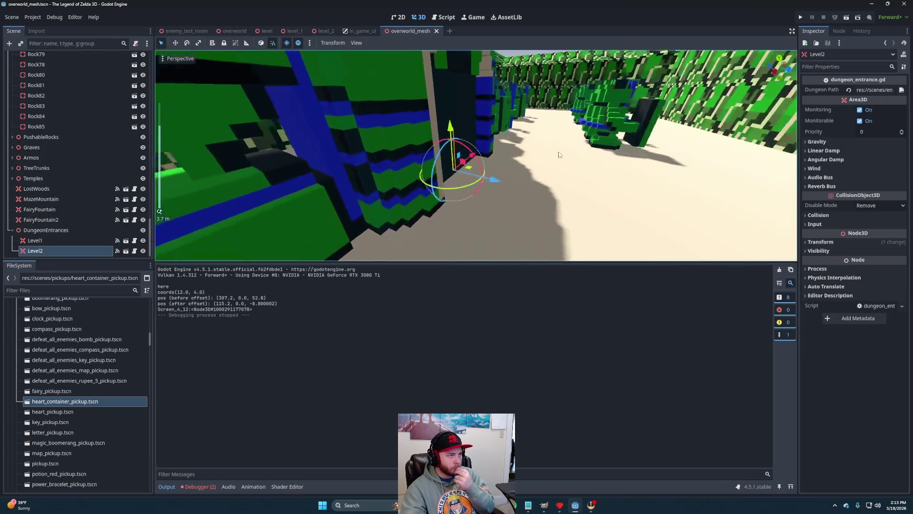
drag(559, 154, 565, 171)
mouse_move(508, 195)
mouse_down()
mouse_move(552, 198)
mouse_move(551, 191)
mouse_move(538, 200)
mouse_move(536, 212)
mouse_move(533, 190)
mouse_move(548, 192)
mouse_move(490, 182)
mouse_move(573, 194)
mouse_up()
scroll(522, 190, up, 5)
scroll(549, 192, down, 2)
scroll(574, 194, down, 2)
key(ctrl+s)
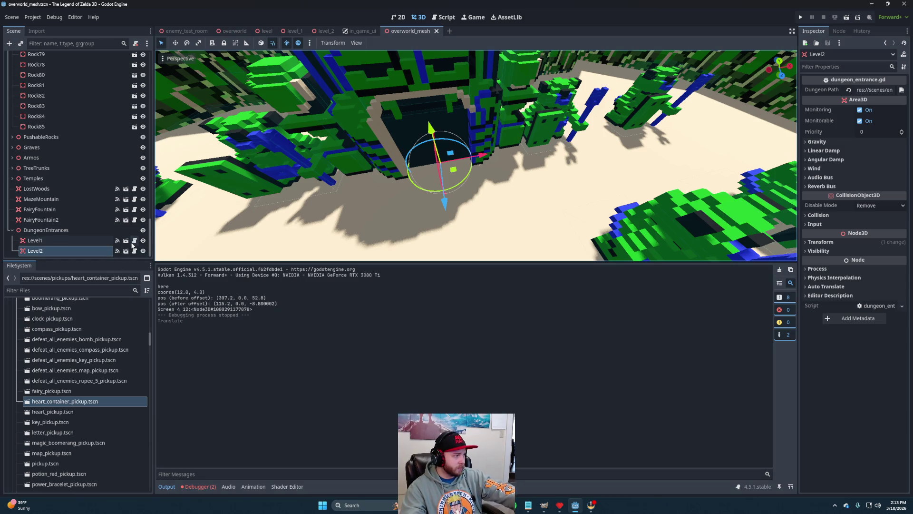
click(323, 32)
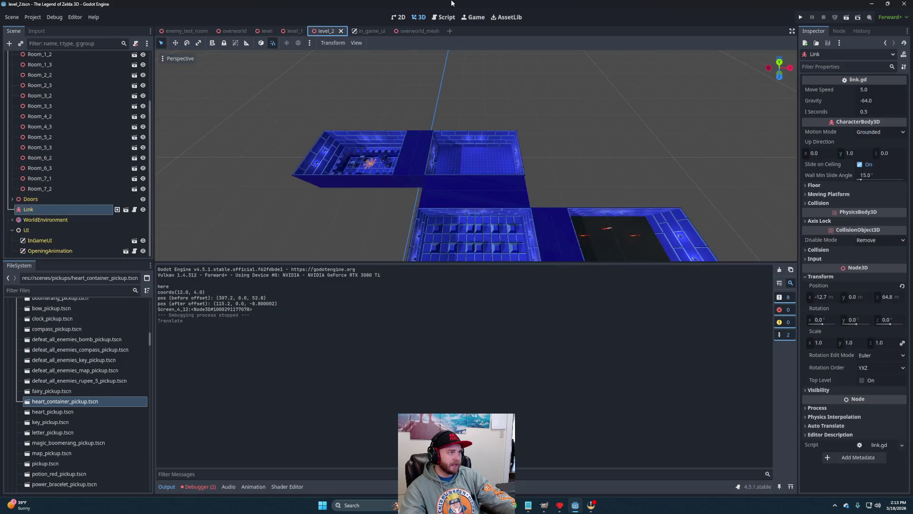
- Run level_2 again to see Link before the Level2 entrance, stop, and bring up the overworld scene
click(846, 18)
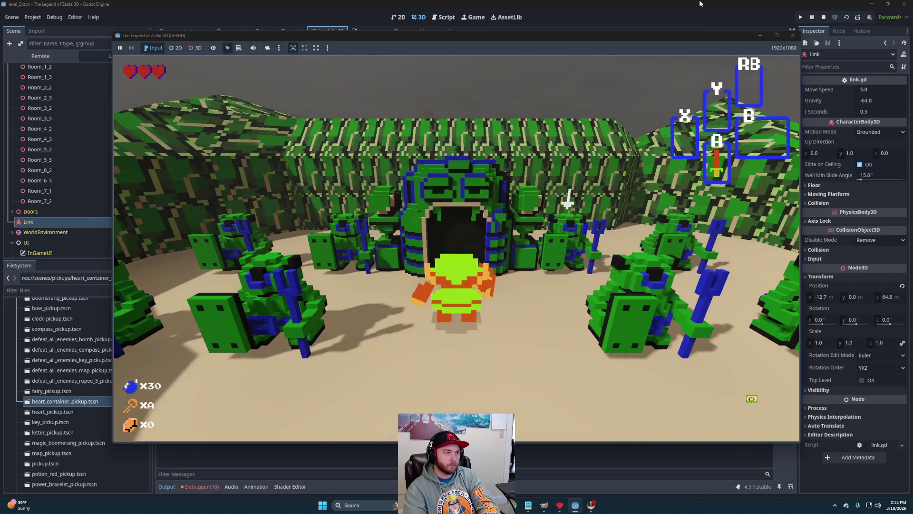
click(824, 17)
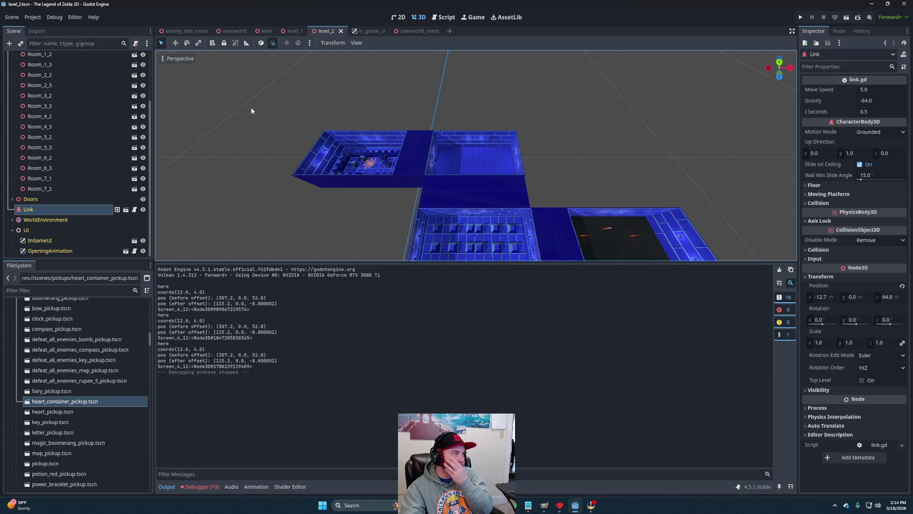
mouse_move(233, 34)
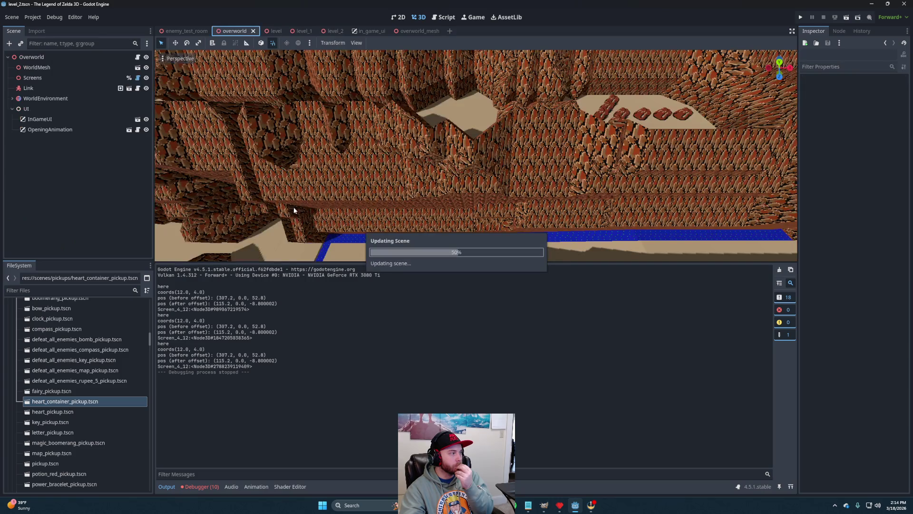
- Open the Overworld node's overworld.gd script and place the cursor at the end of line 11
click(52, 87)
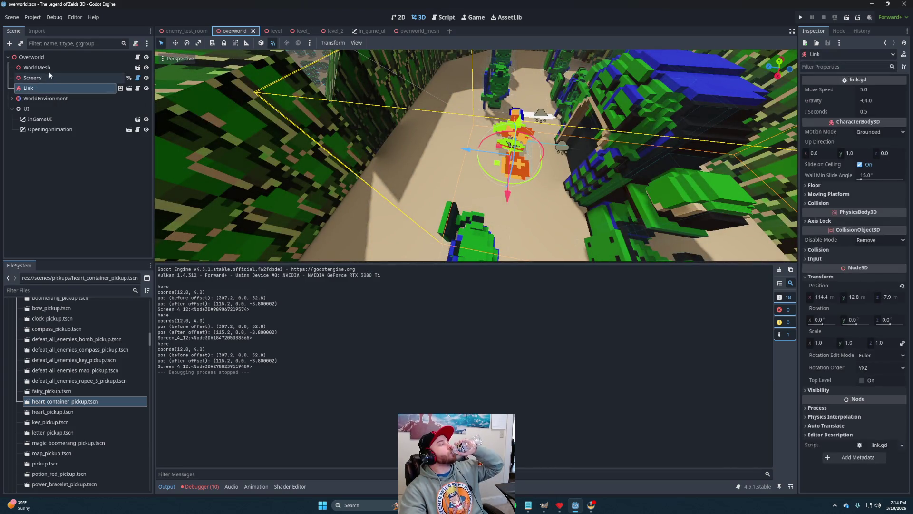
click(138, 57)
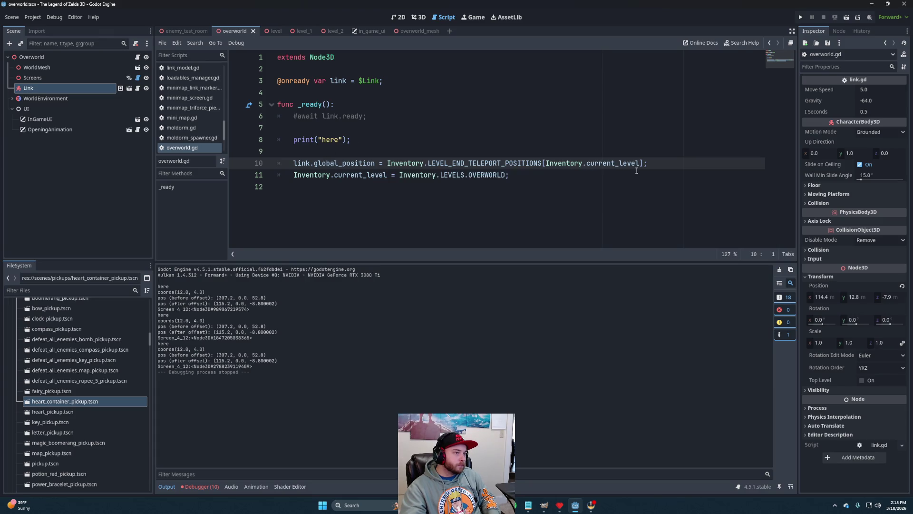
click(611, 174)
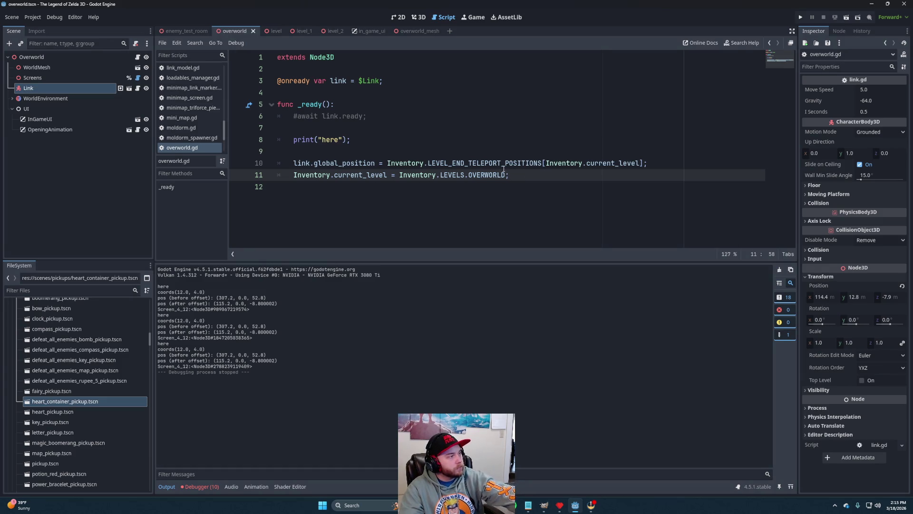
- Add 'SoundSystem.play_overworld_music();' as line 12 of _ready, save overworld.gd, and switch to level_2
key(Return)
text(Sound)
key(Return)
text(.)
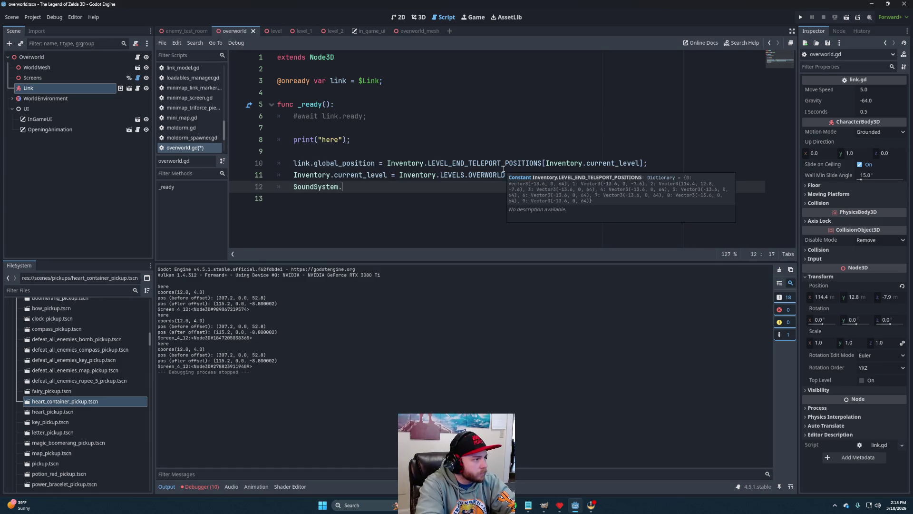
key(Down)
key(Down)
key(Down)
key(Return)
text(l)
key(BackSpace)
text(;)
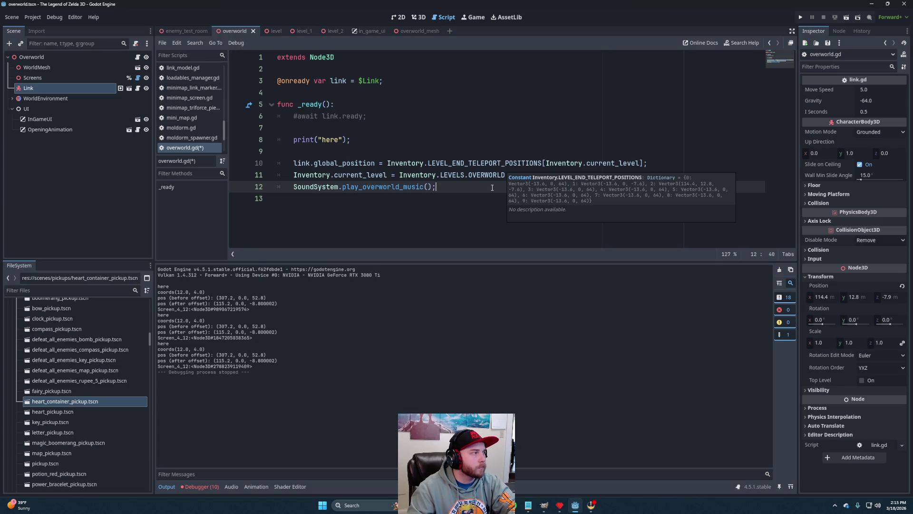
key(ctrl+s)
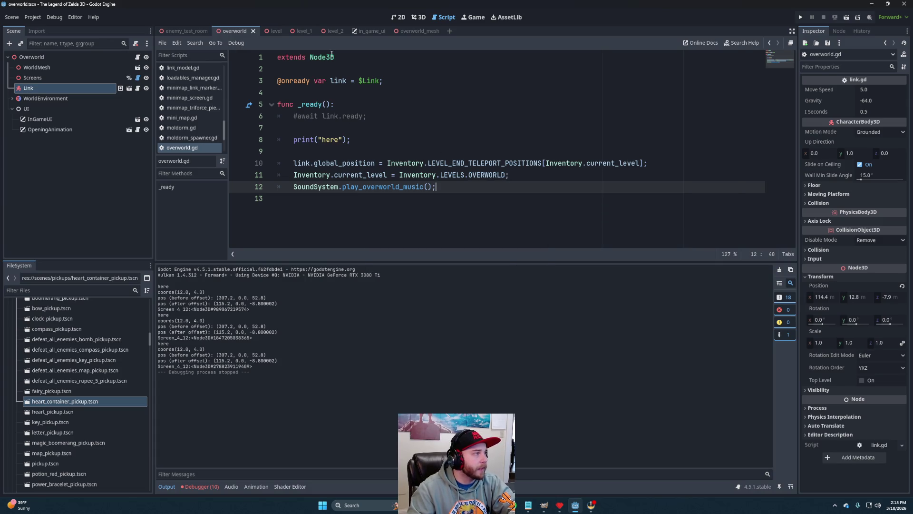
click(333, 31)
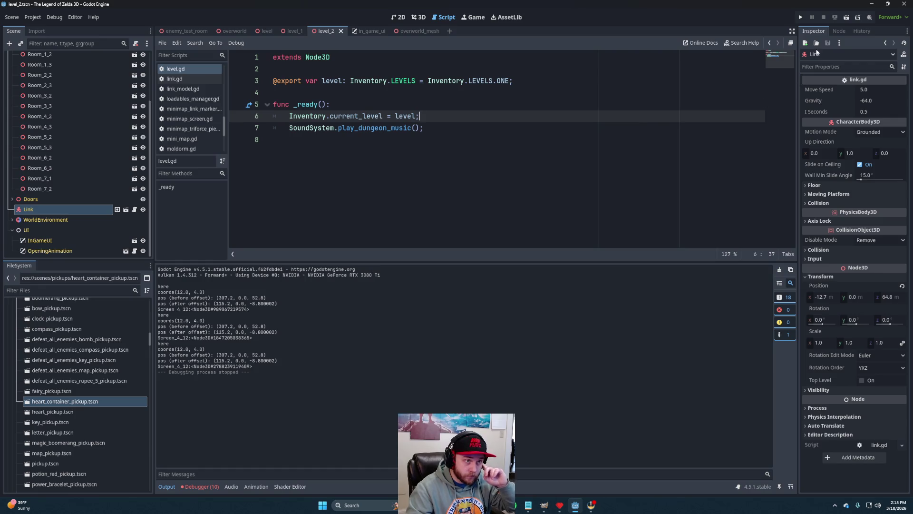
- Run the level_2 scene and walk Link through the blue Level 2 dungeon rooms
click(846, 18)
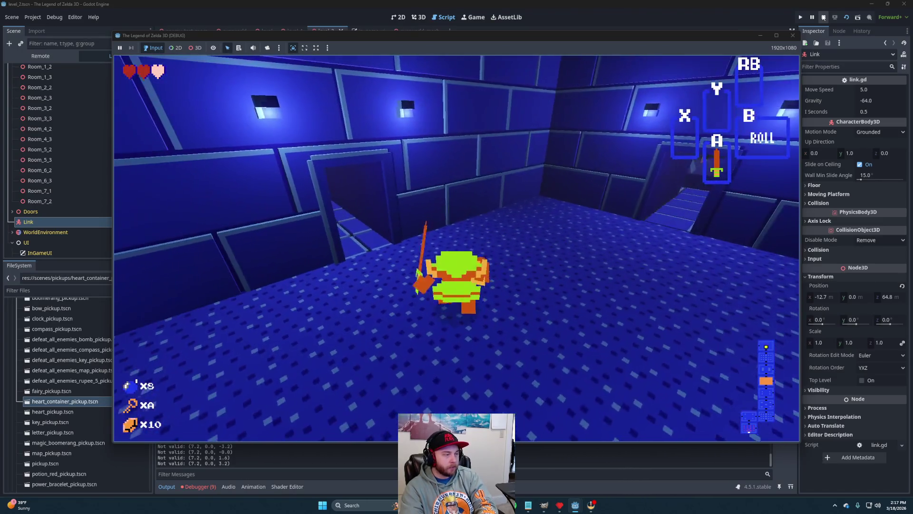
- Stop the running level 2 test game to return to the editor
click(823, 18)
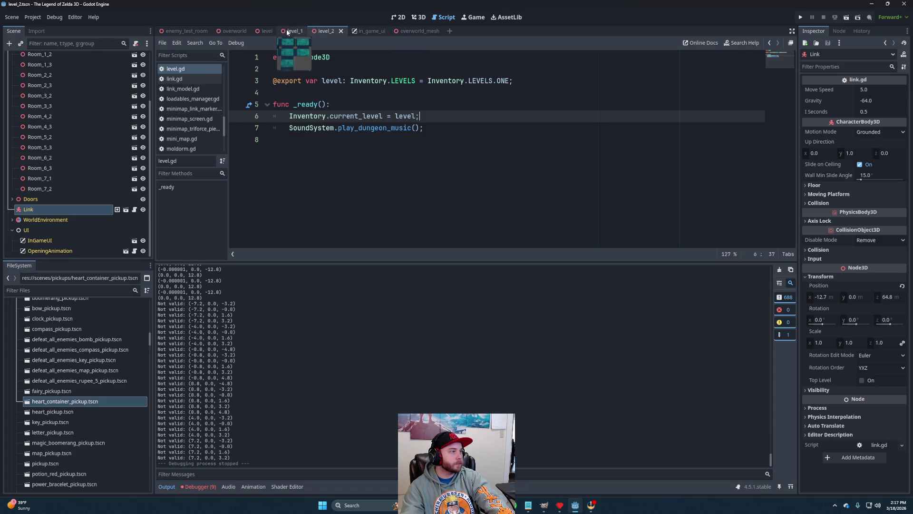
- Open the Room_7_2 and Room_6_2 scenes on their own from the level_2 tree
click(53, 188)
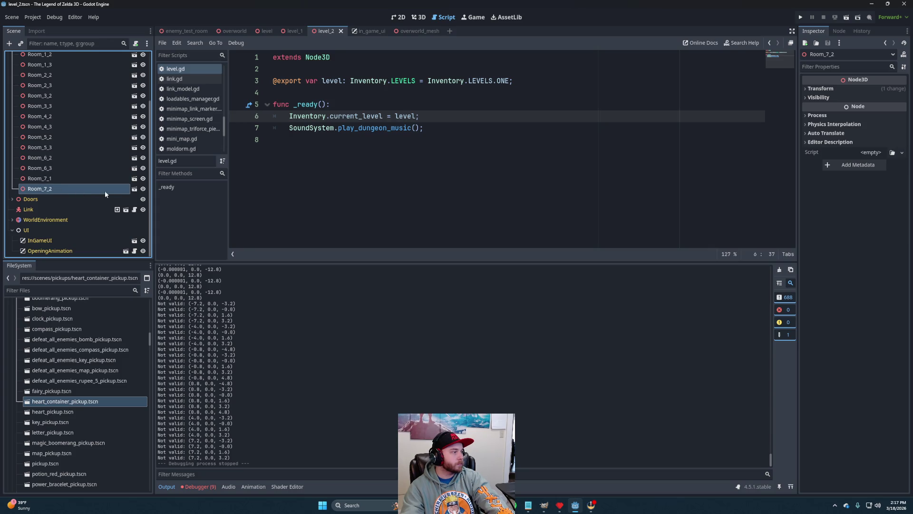
click(134, 189)
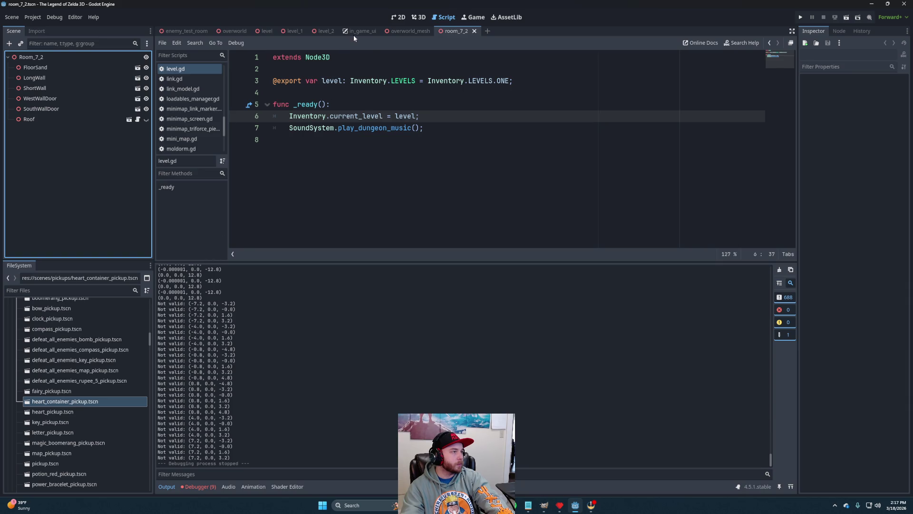
click(316, 31)
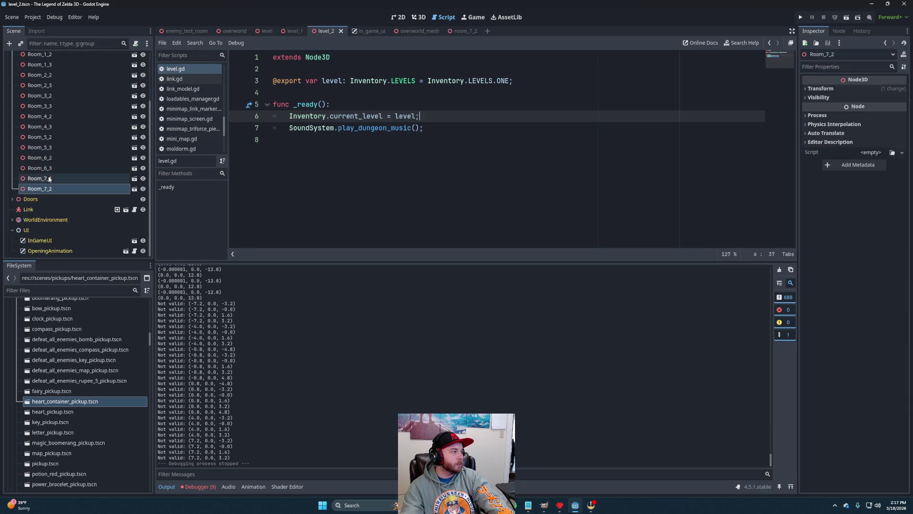
click(57, 169)
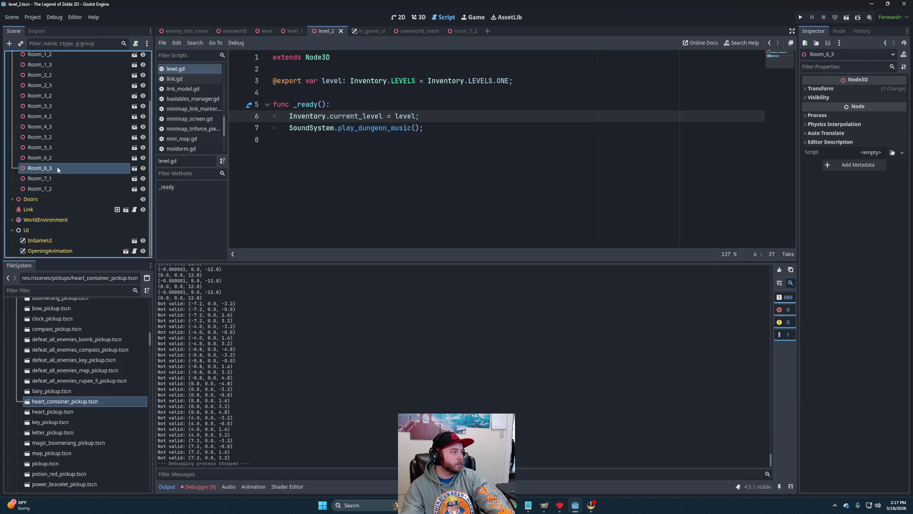
click(57, 160)
click(134, 158)
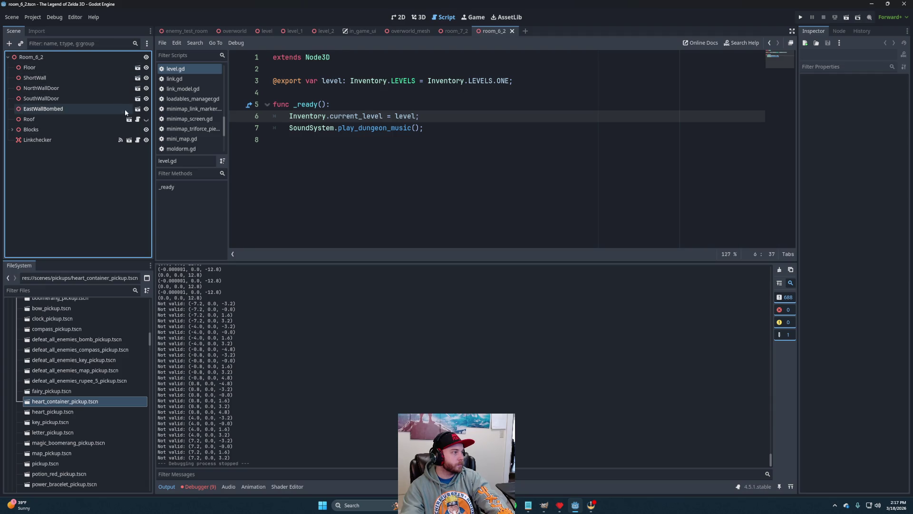
- Copy Room_6_2's Linkchecker node and paste it as a child of Room_7_2
click(63, 140)
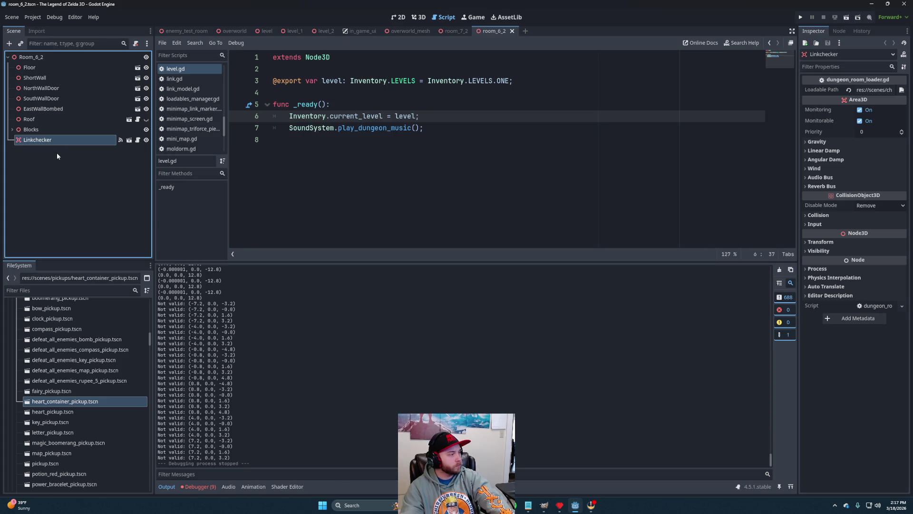
right_click(52, 139)
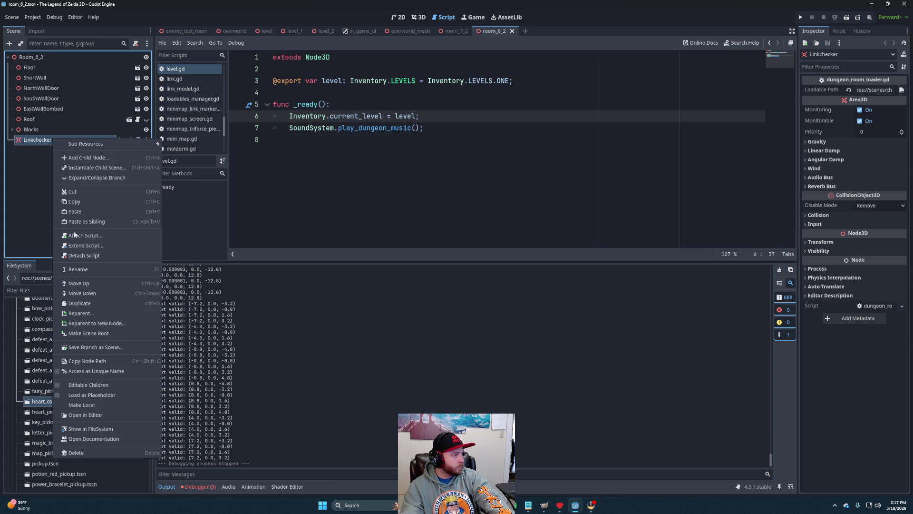
click(80, 202)
click(453, 31)
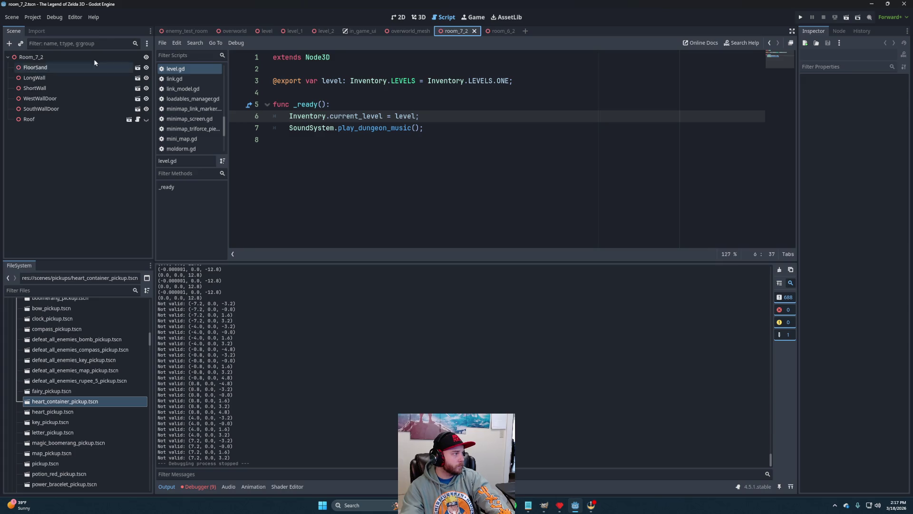
right_click(54, 57)
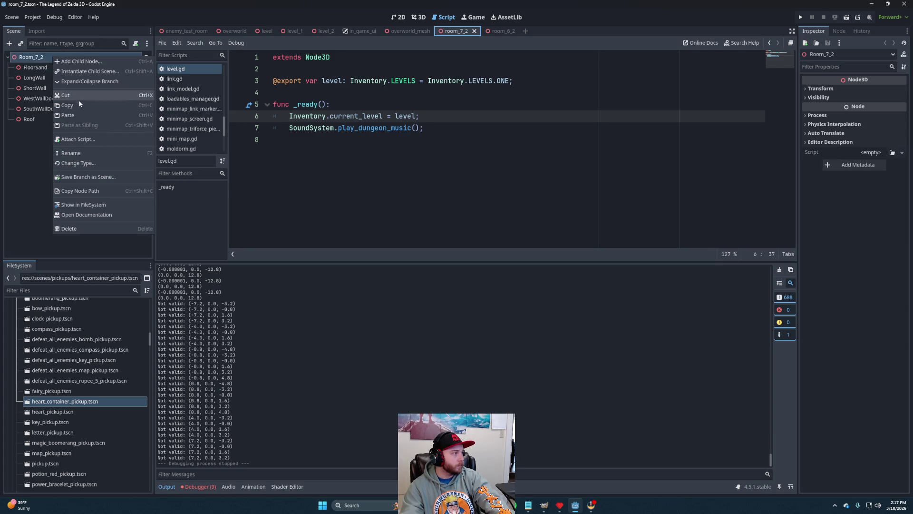
click(79, 115)
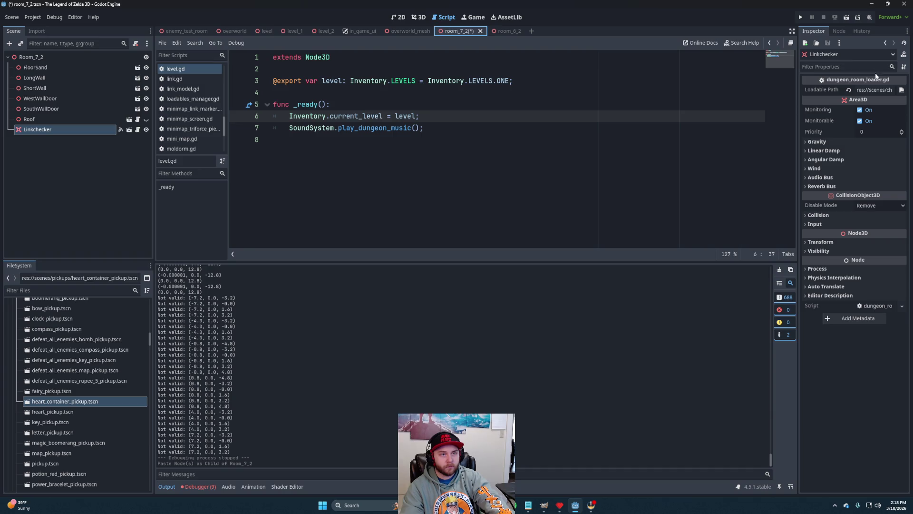
- Point the new Linkchecker's Loadable Path to loadables_7_2.tscn and save room_7_2
click(901, 90)
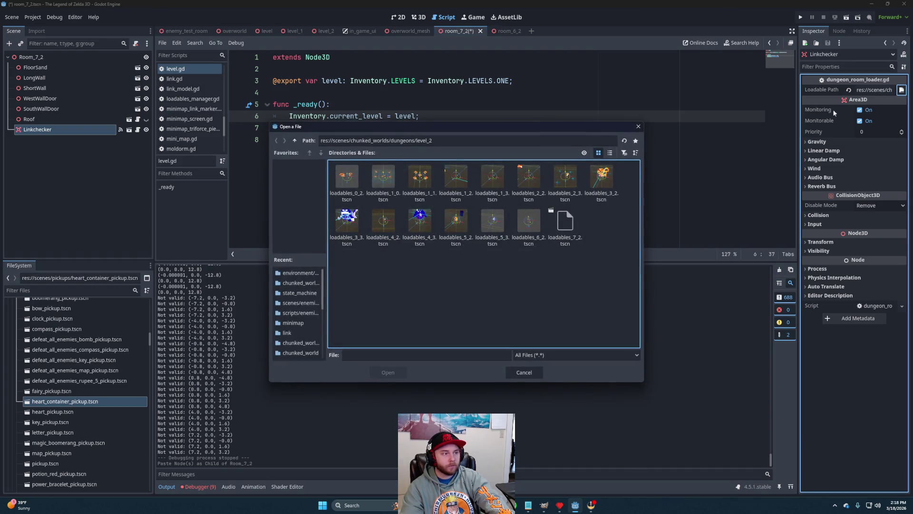
click(565, 222)
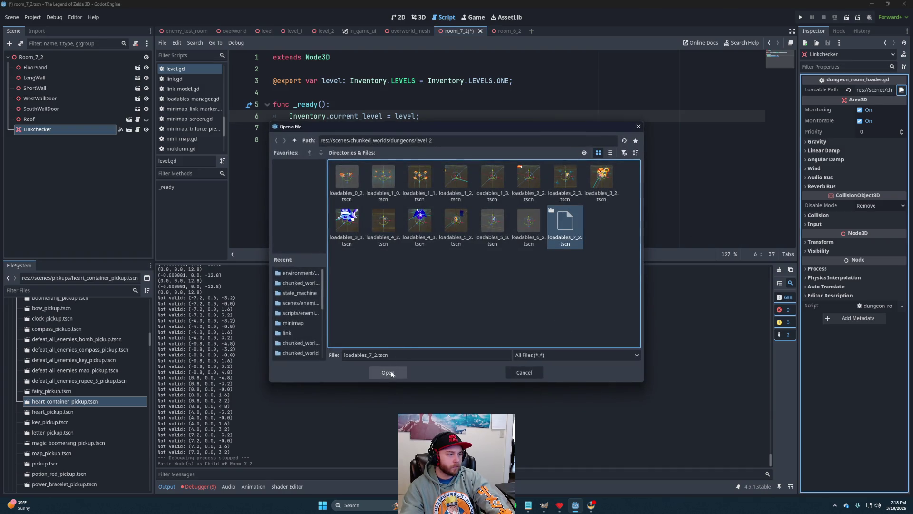
click(390, 373)
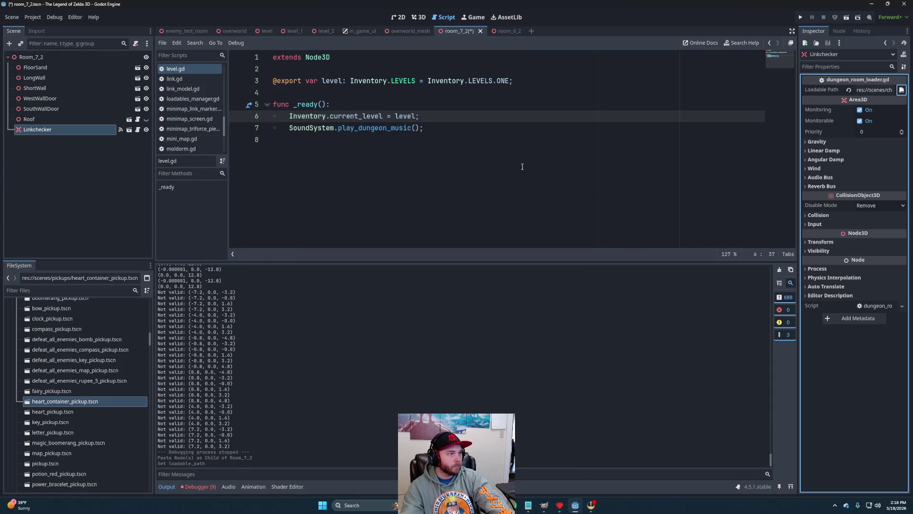
key(ctrl+s)
- Run the level_2 scene for a quick test, then stop the game
click(323, 31)
click(846, 17)
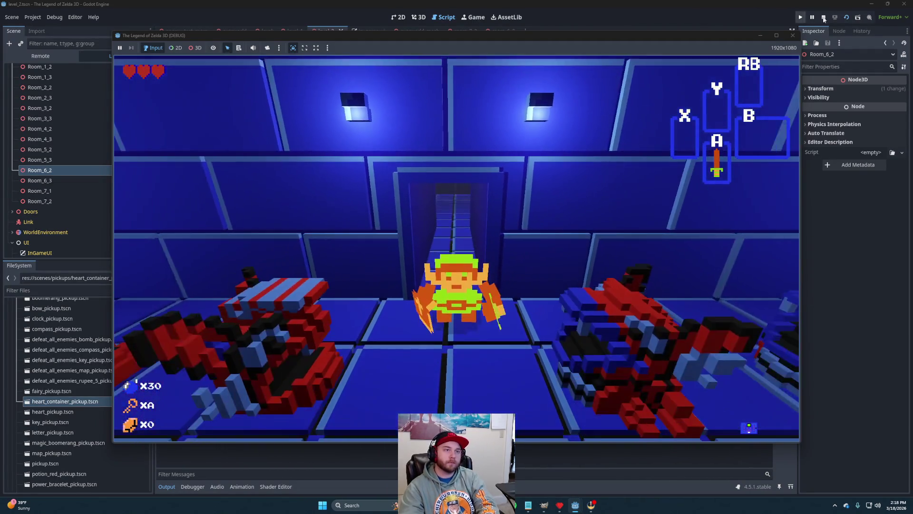
click(824, 16)
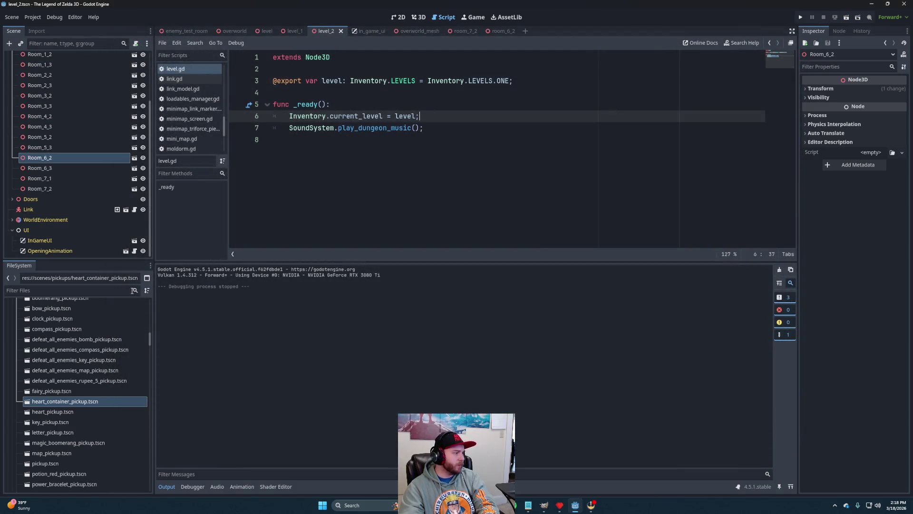
- Open enemies/dungeon/goriya.tscn and set its Health node's Max Health to 3
scroll(68, 369, down, 3)
scroll(68, 385, up, 3)
scroll(68, 387, up, 10)
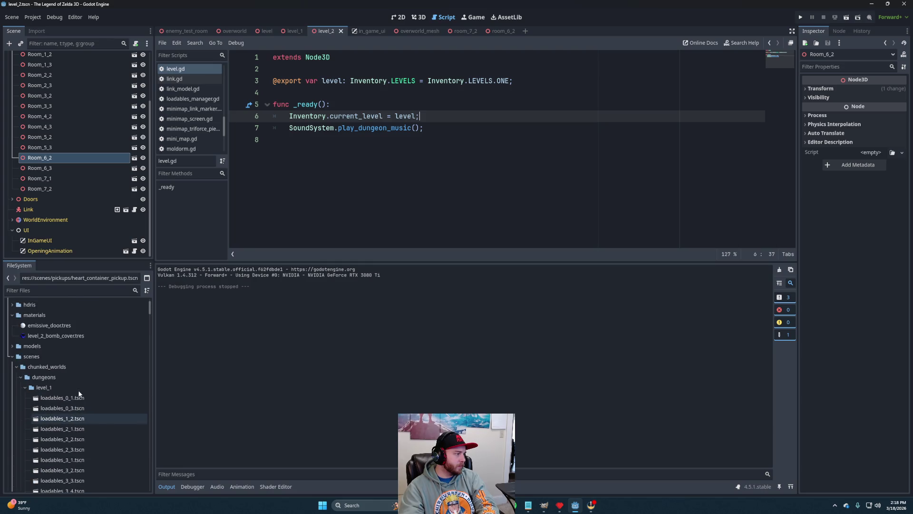
scroll(78, 393, down, 10)
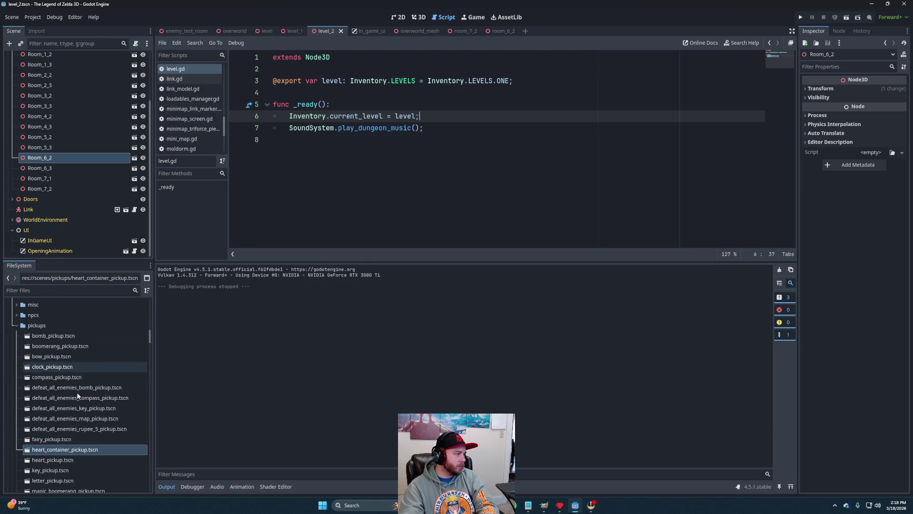
scroll(77, 396, down, 2)
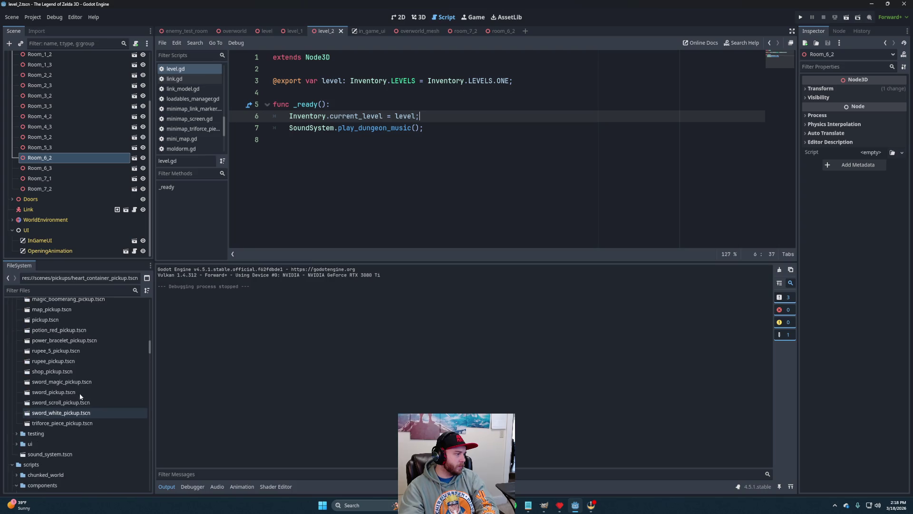
scroll(81, 396, up, 10)
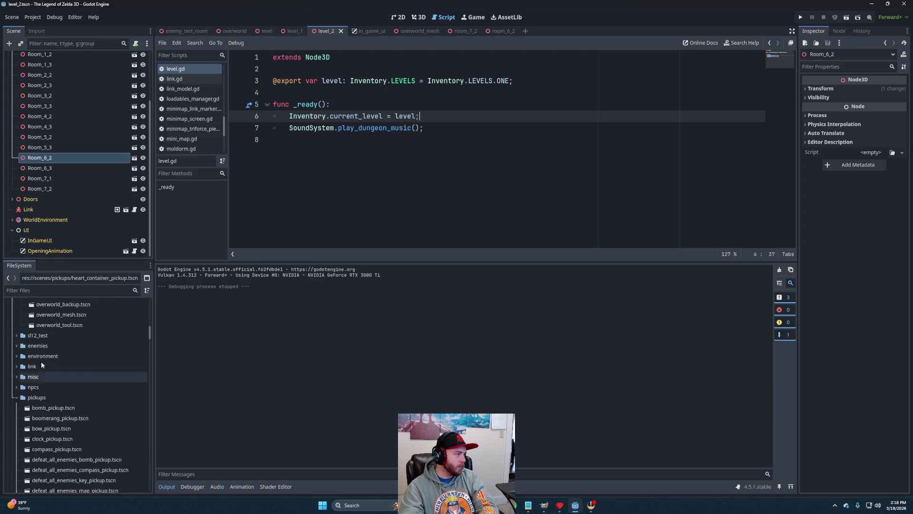
click(17, 345)
click(21, 356)
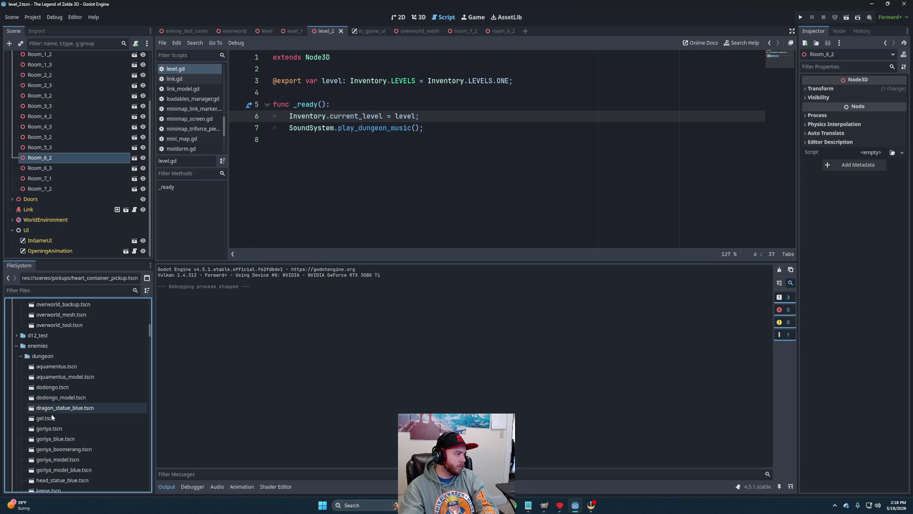
double_click(47, 429)
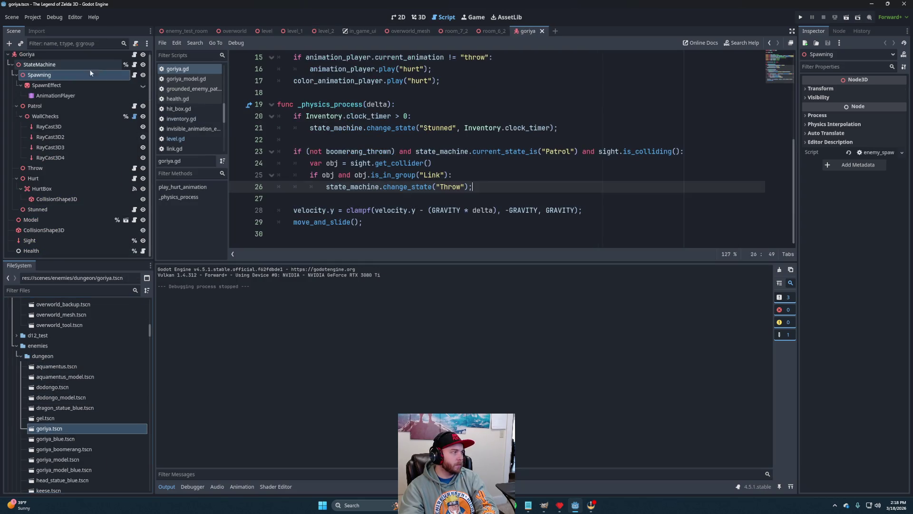
click(33, 251)
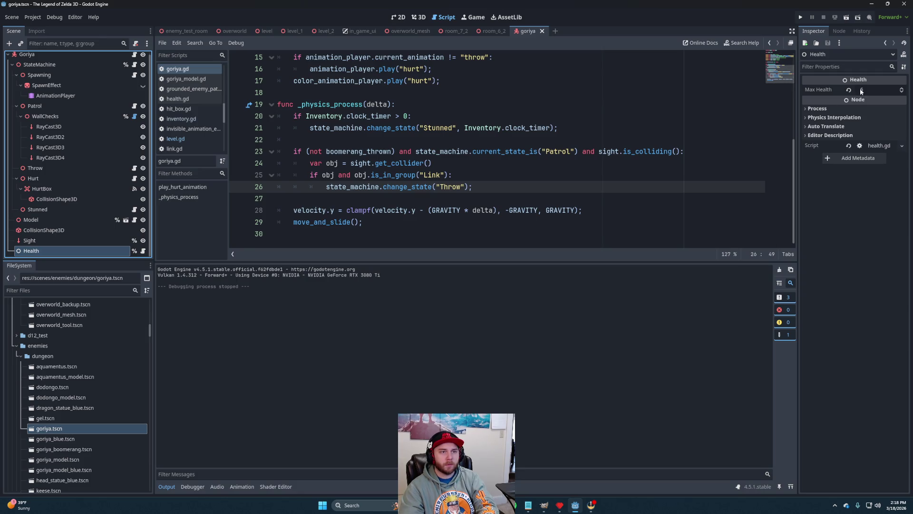
click(873, 90)
text(3)
key(Return)
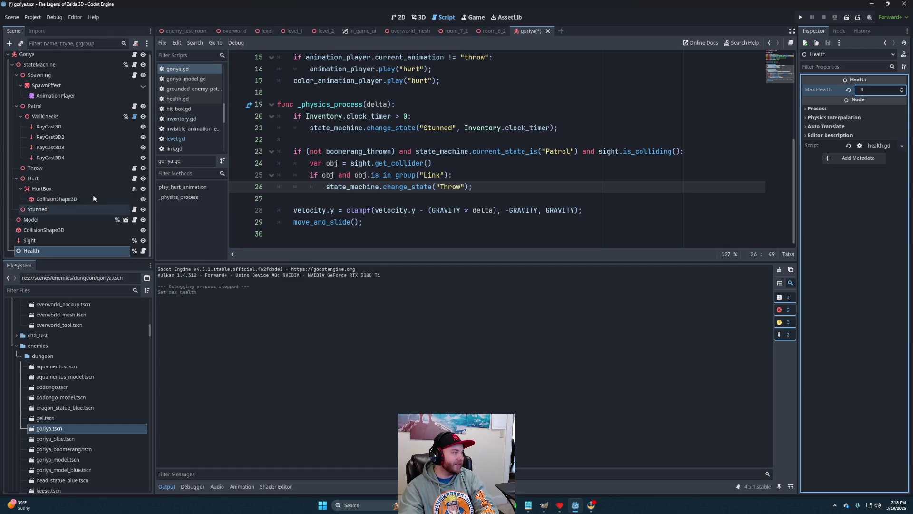
- Set goriya_blue's Max Health to 5, save both Goriya scenes, and run level_2
double_click(62, 439)
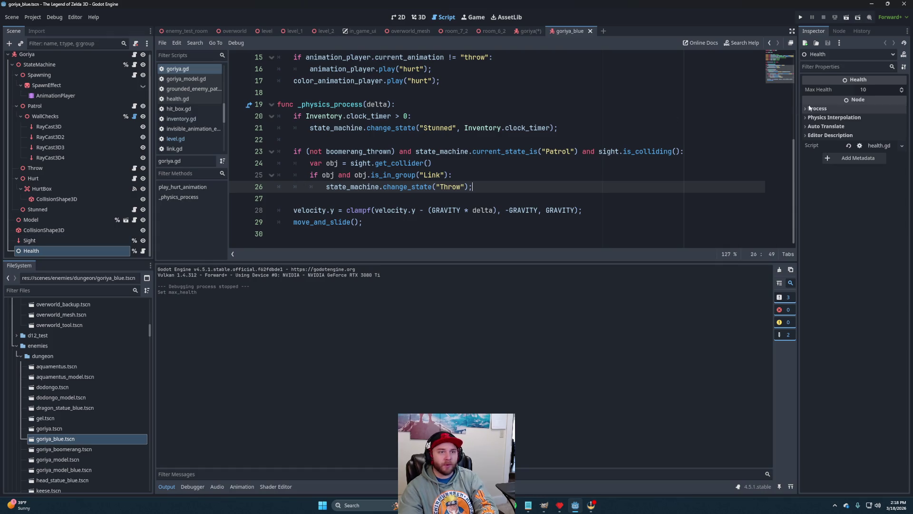
click(874, 90)
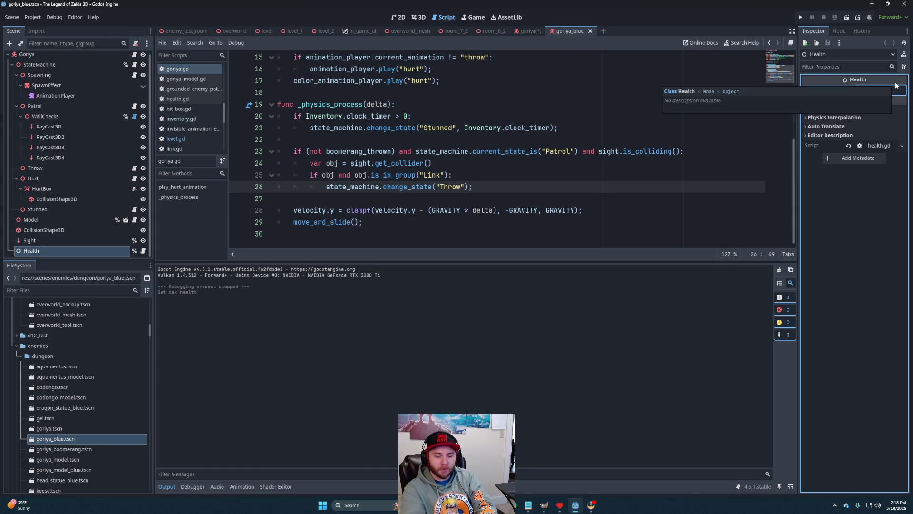
text(5)
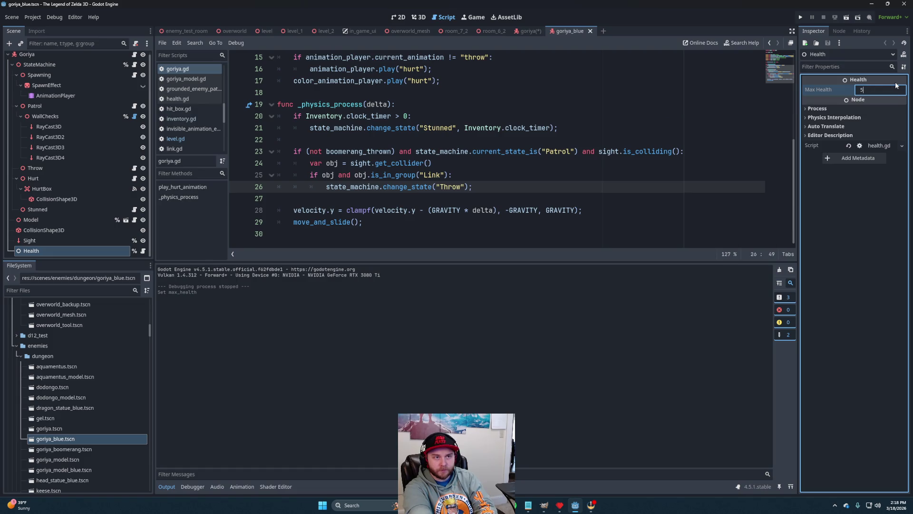
key(Return)
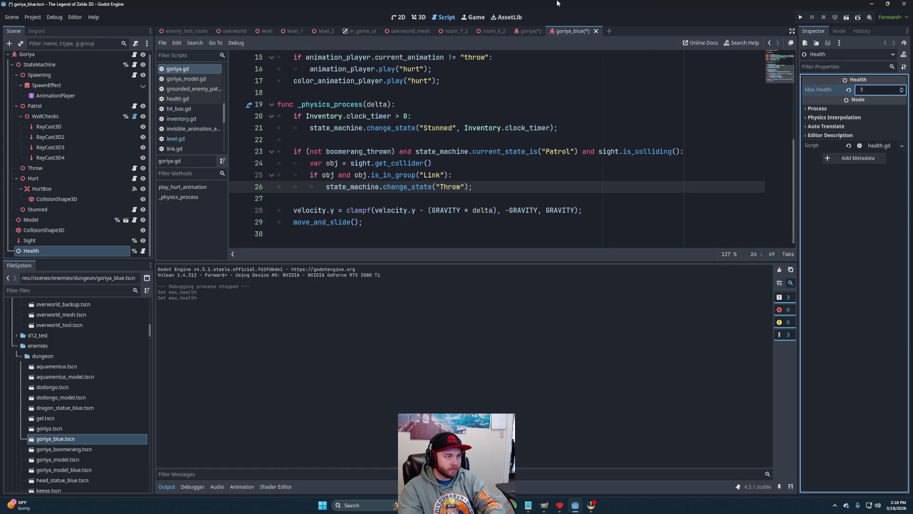
key(ctrl+s)
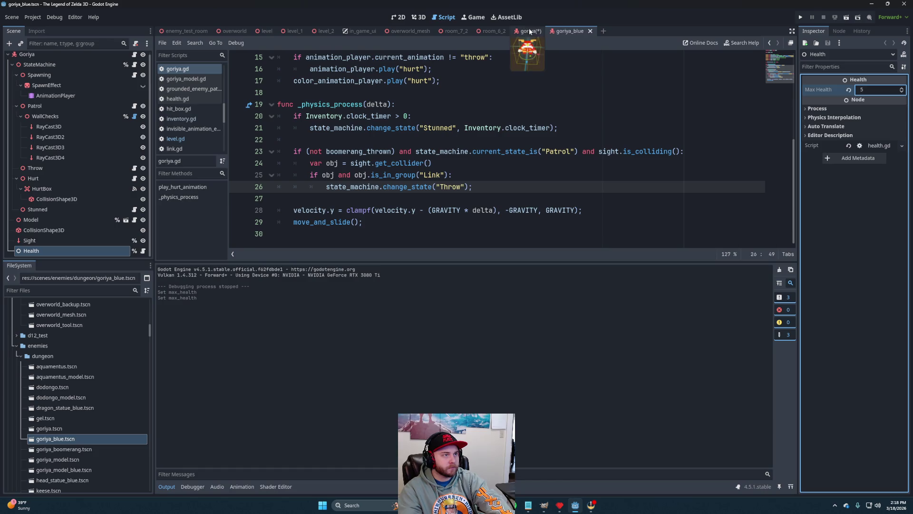
click(525, 31)
key(ctrl+s)
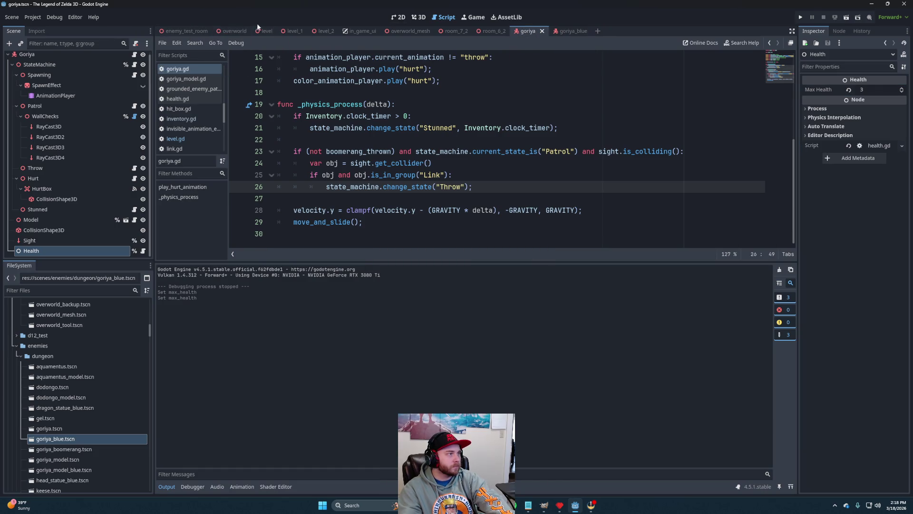
click(323, 31)
click(846, 17)
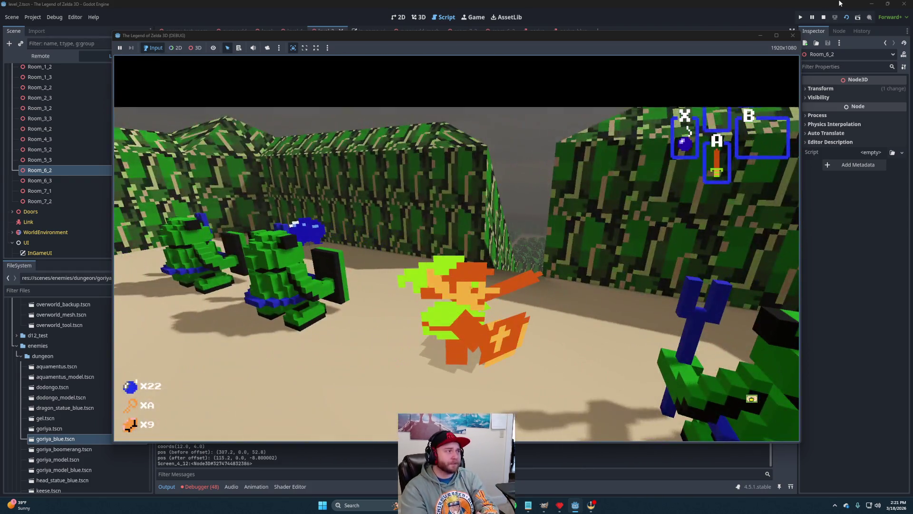
- Open the in-game inventory, stop the test run, and place the caret at line 7's end
key(Return)
click(823, 16)
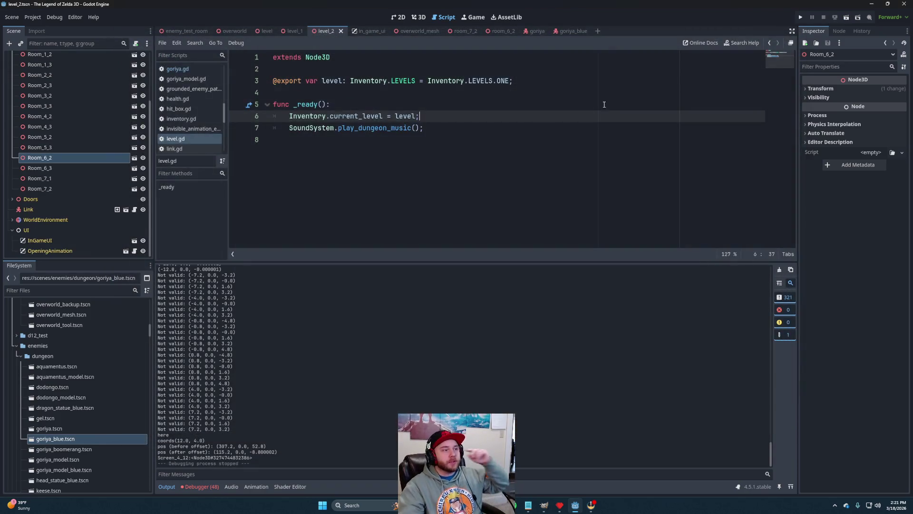
click(461, 127)
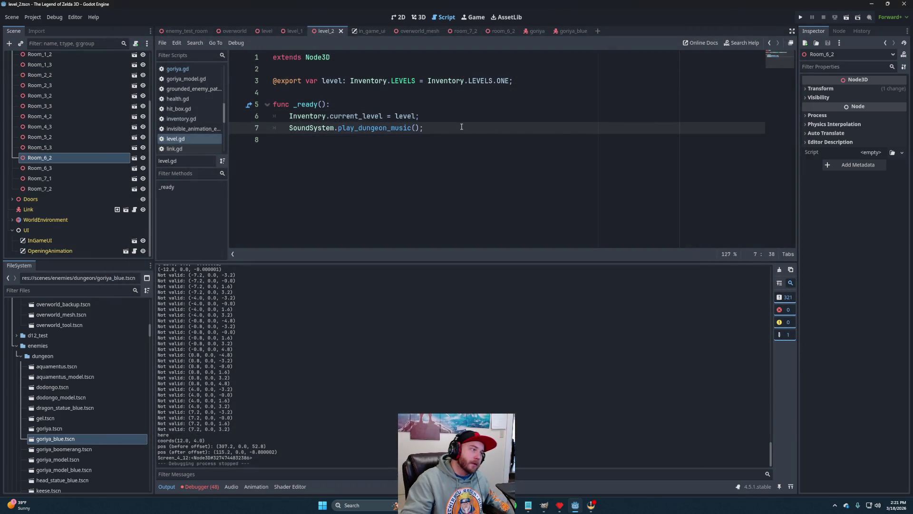